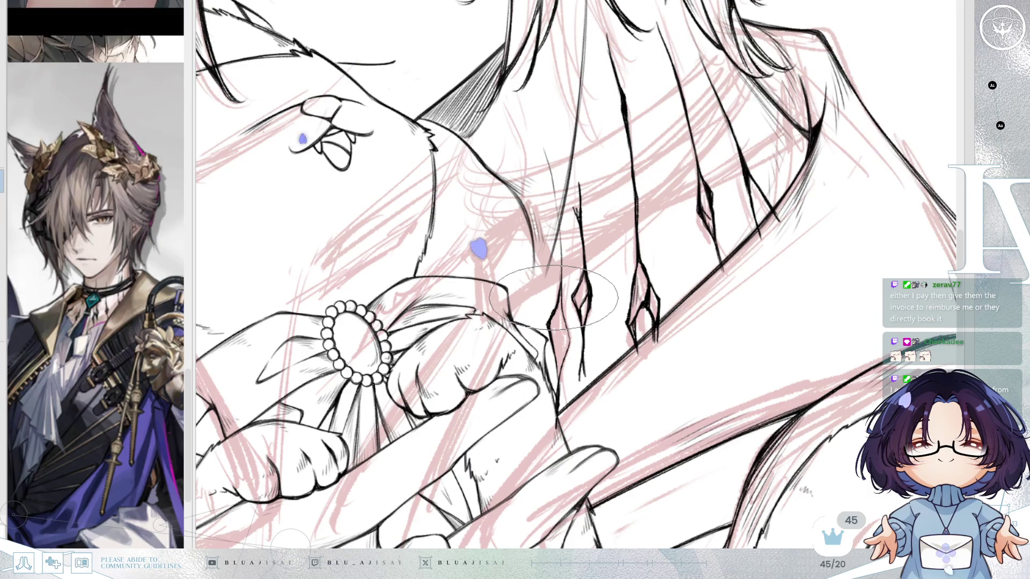
Ink the hair strands falling over the collar, then pan down to the lower collar lines.
{"action": "scroll", "coordinate": [558, 290], "scroll_direction": "up", "scroll_amount": 1}
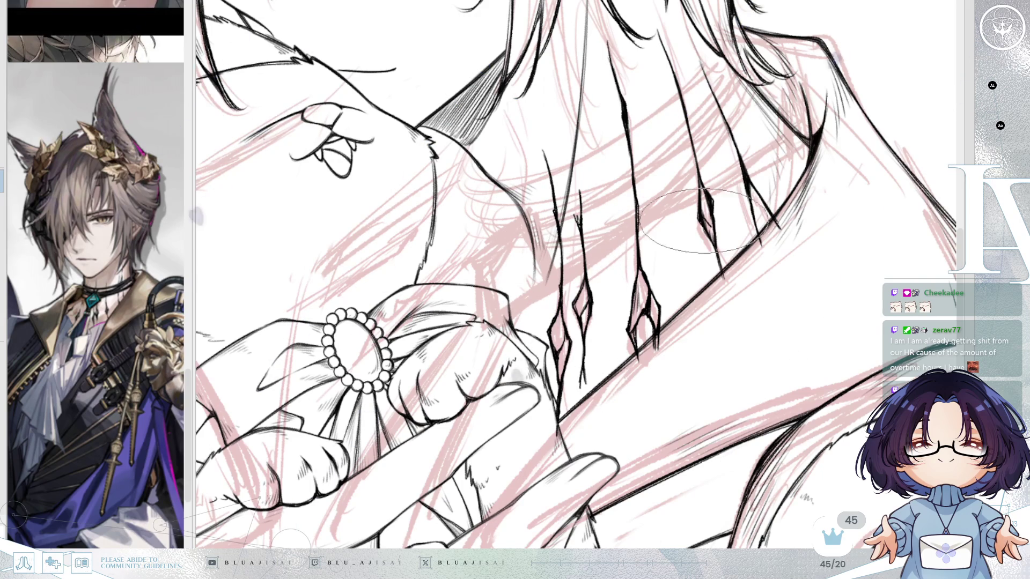
{"action": "left_click_drag", "start_coordinate": [762, 220], "coordinate": [746, 265]}
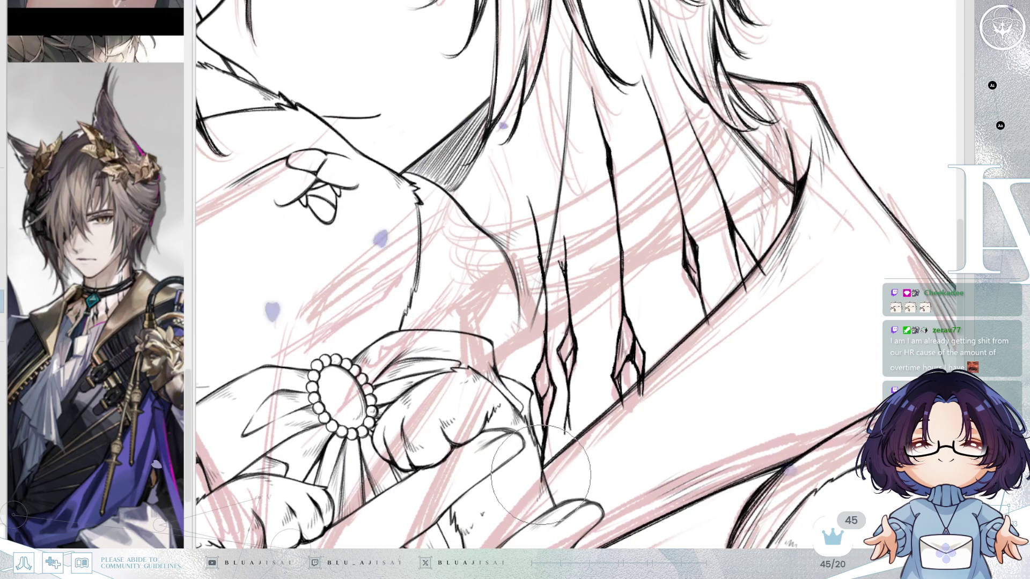
Ink the long hair strands and the collar fold above the pearl-ringed brooch, rotating and panning as needed.
{"action": "key", "text": "Delete"}
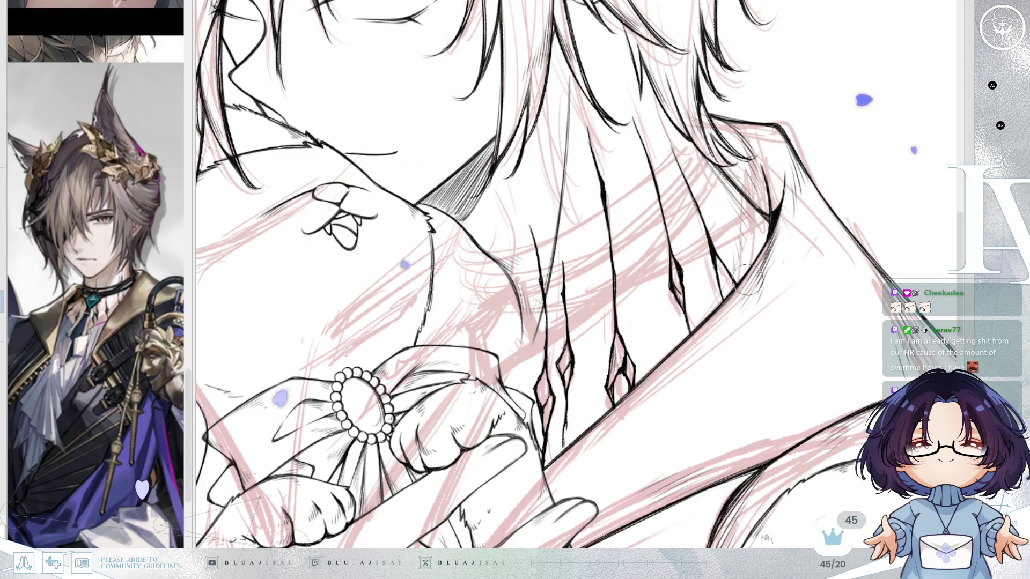
{"action": "left_click_drag", "start_coordinate": [709, 315], "coordinate": [709, 318]}
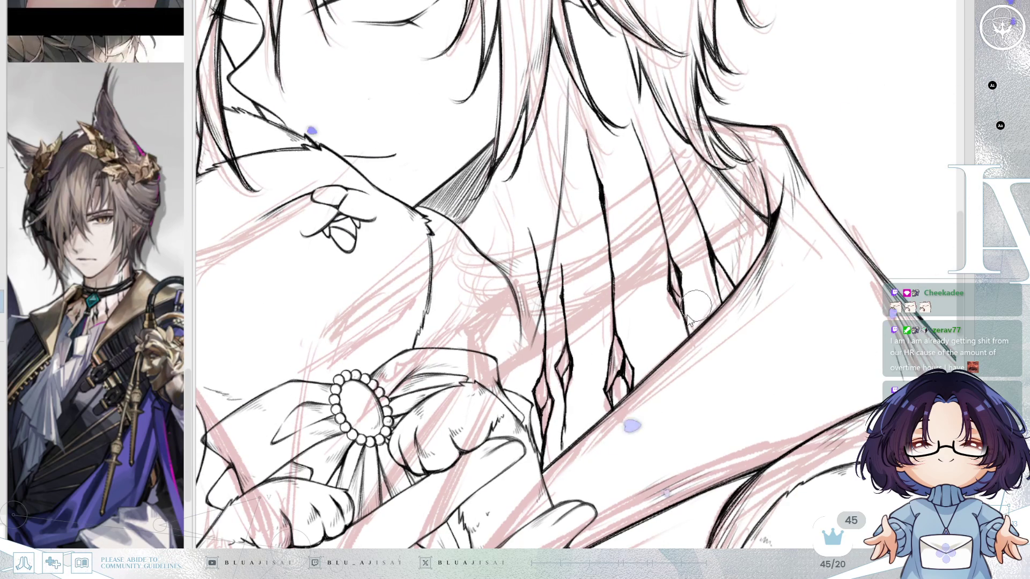
{"action": "left_click", "coordinate": [664, 336]}
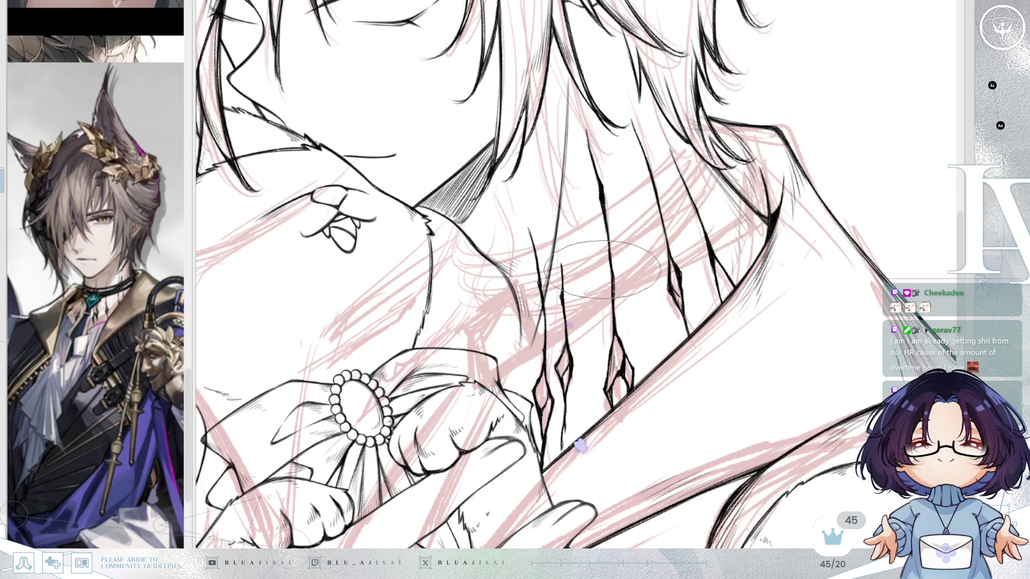
{"action": "left_click_drag", "start_coordinate": [605, 366], "coordinate": [626, 384]}
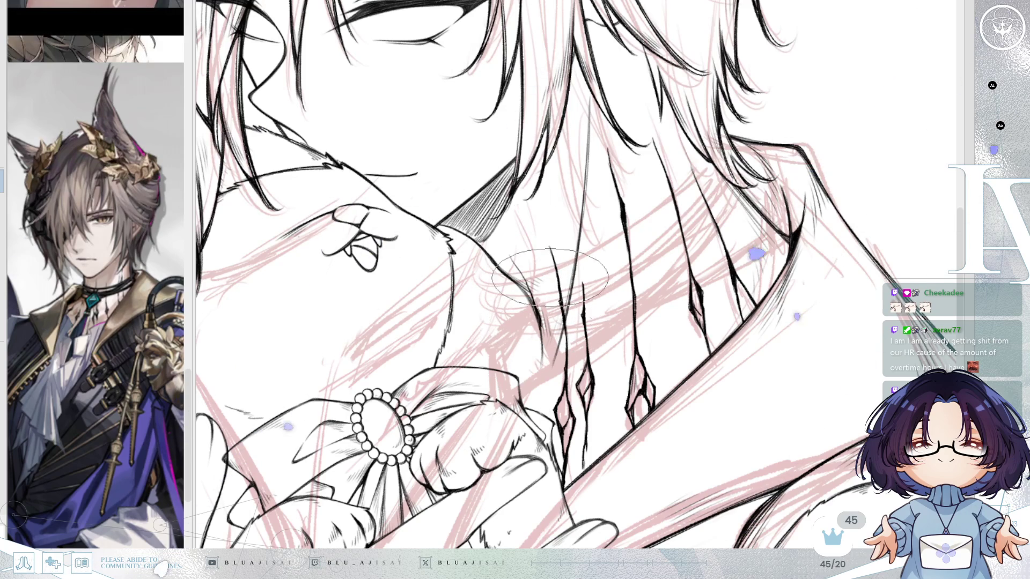
{"action": "left_click_drag", "start_coordinate": [504, 343], "coordinate": [515, 373]}
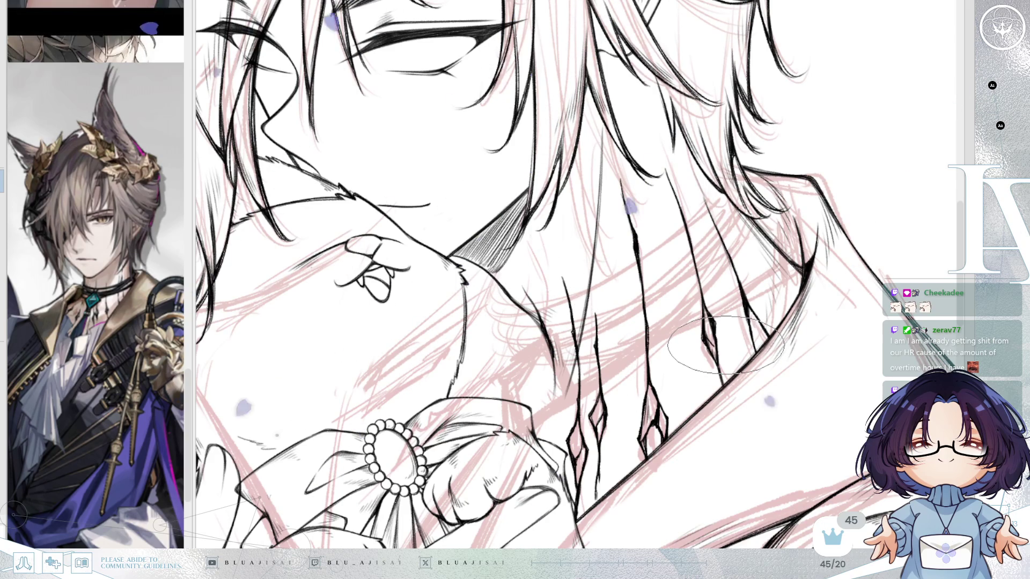
{"action": "left_click_drag", "start_coordinate": [641, 333], "coordinate": [680, 309]}
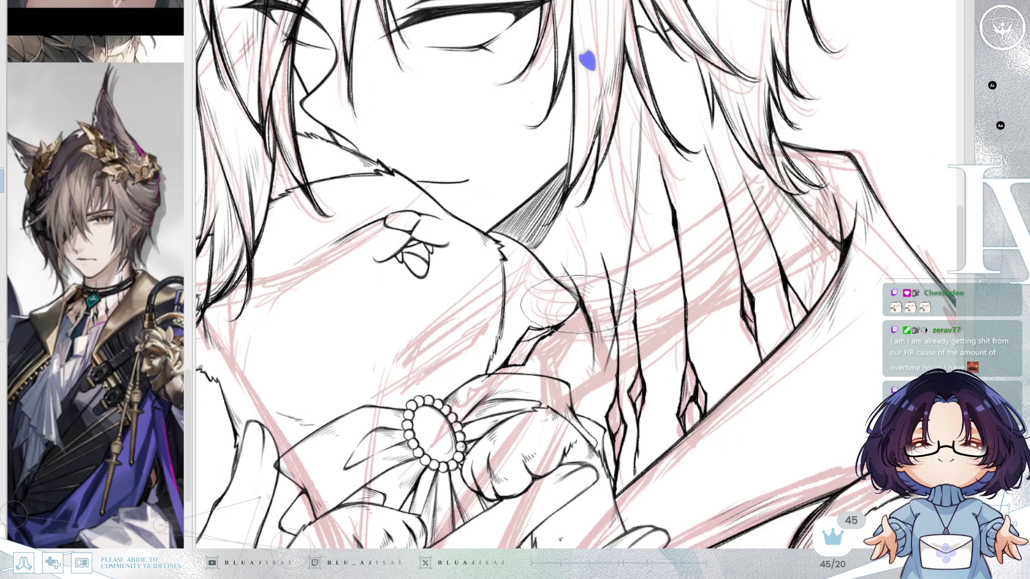
{"action": "left_click_drag", "start_coordinate": [558, 325], "coordinate": [628, 277]}
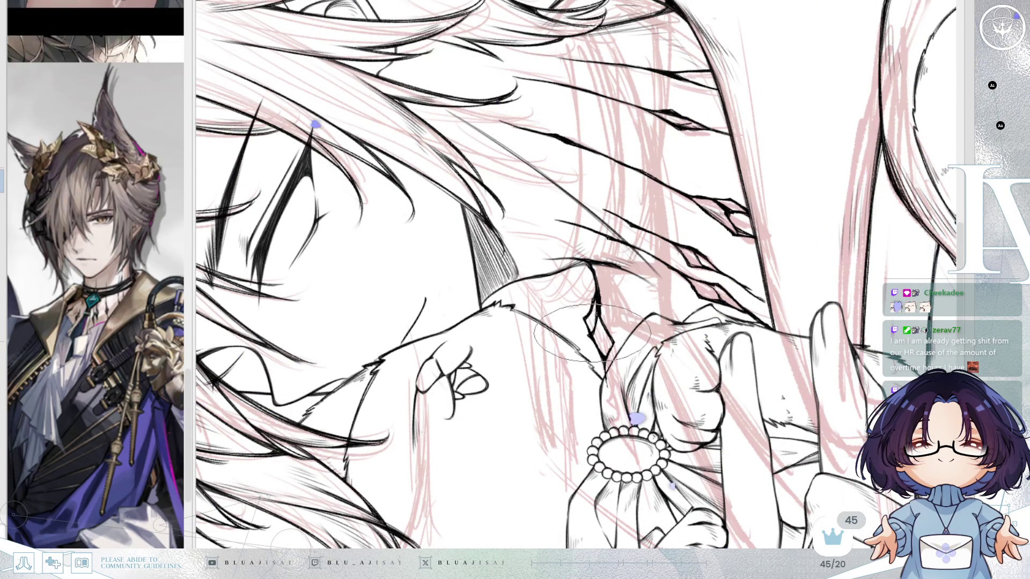
Add hatching and collar lines where the man's neck meets the cat's head, rotating the view between strokes.
{"action": "mouse_move", "coordinate": [646, 255]}
{"action": "left_mouse_down"}
{"action": "mouse_move", "coordinate": [644, 291]}
{"action": "mouse_move", "coordinate": [571, 278]}
{"action": "mouse_move", "coordinate": [594, 281]}
{"action": "left_mouse_up"}
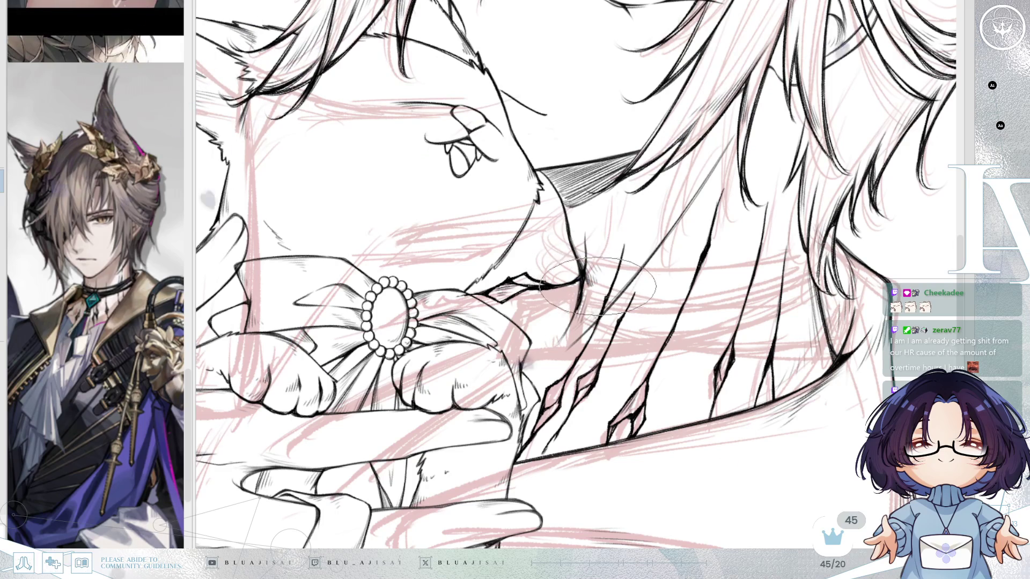
{"action": "left_click_drag", "start_coordinate": [598, 286], "coordinate": [690, 194]}
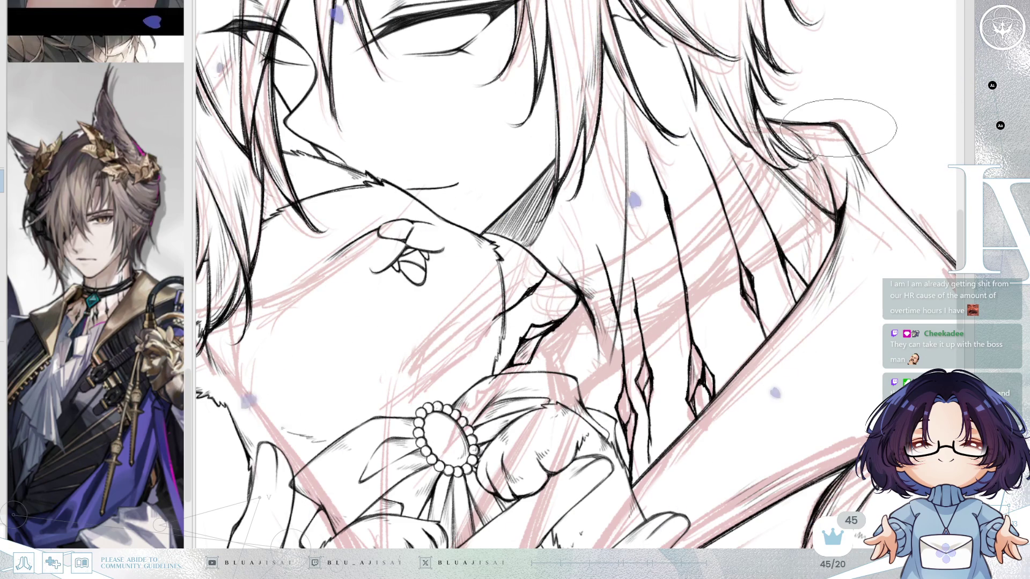
{"action": "key", "text": "Delete"}
{"action": "key", "text": "Insert"}
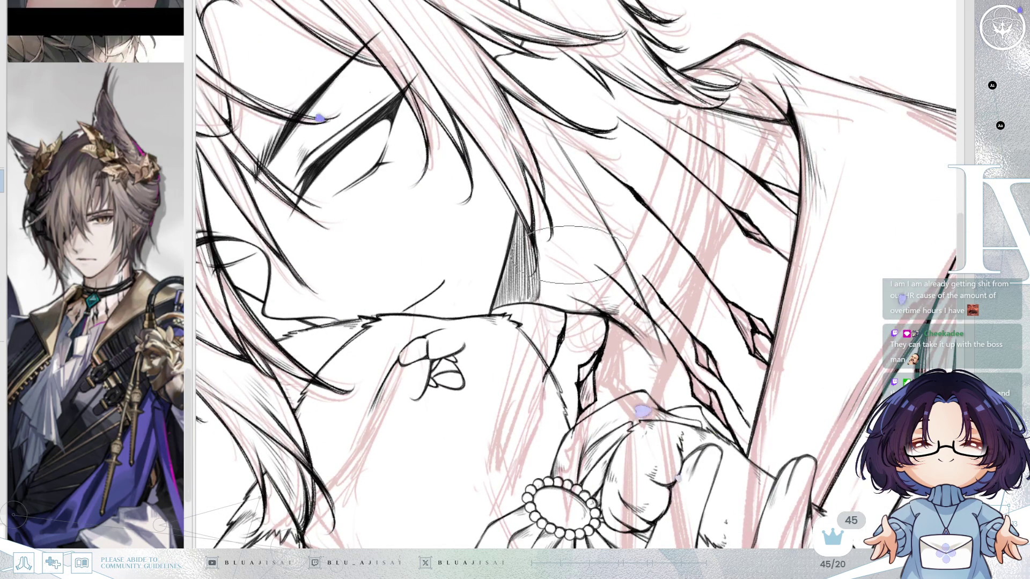
{"action": "left_click_drag", "start_coordinate": [570, 255], "coordinate": [563, 322]}
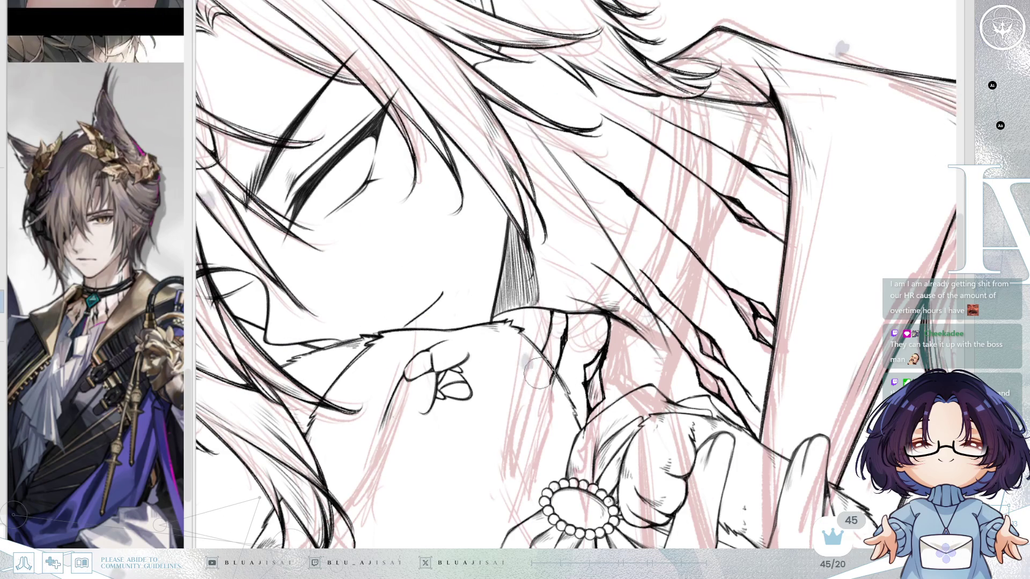
{"action": "key", "text": "minus"}
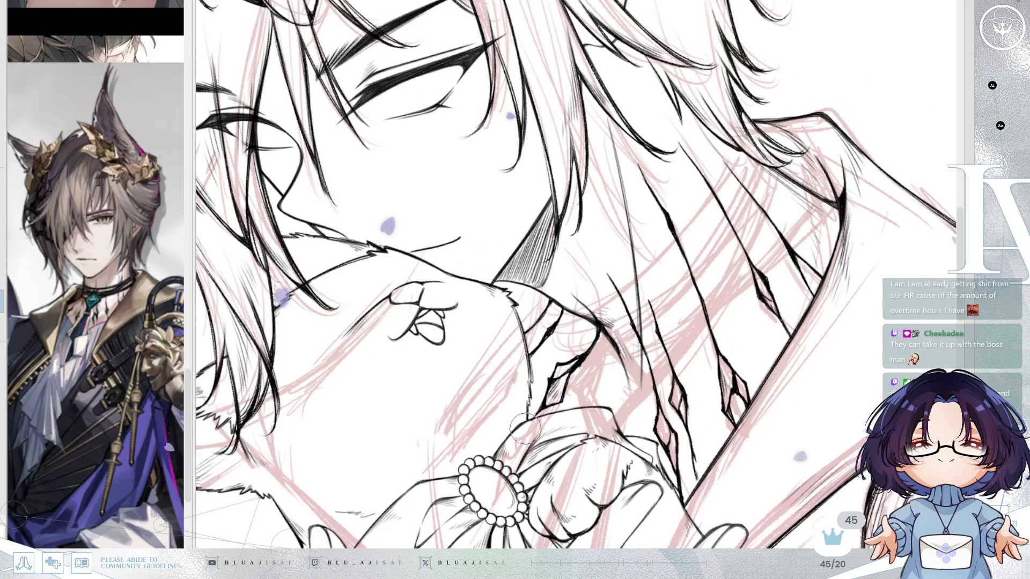
{"action": "key", "text": "minus"}
{"action": "key", "text": "minus"}
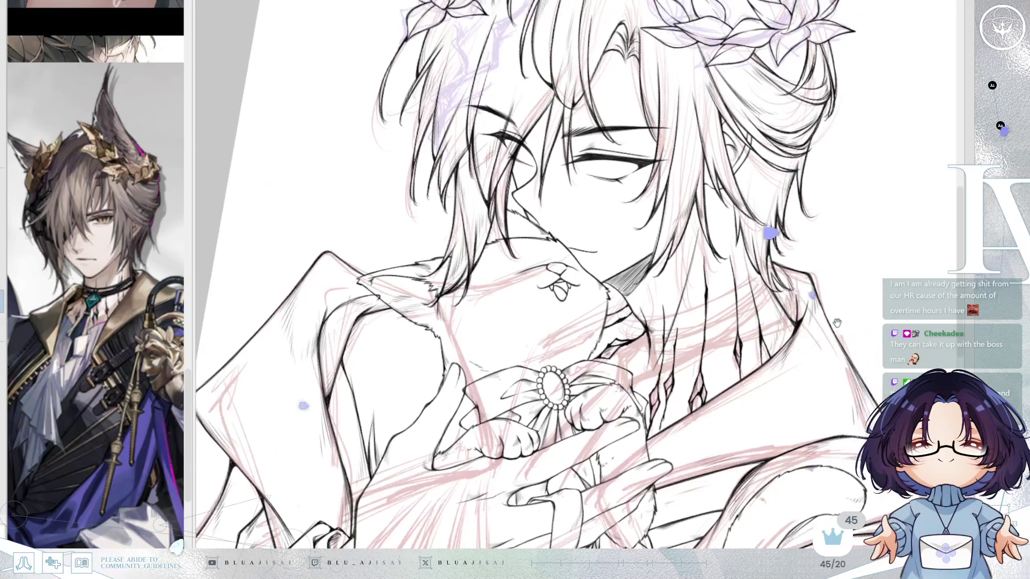
Fit the whole drawing in the window and hide the pink sketch to check the clean lines.
{"action": "scroll", "coordinate": [838, 305], "scroll_direction": "up", "scroll_amount": 2}
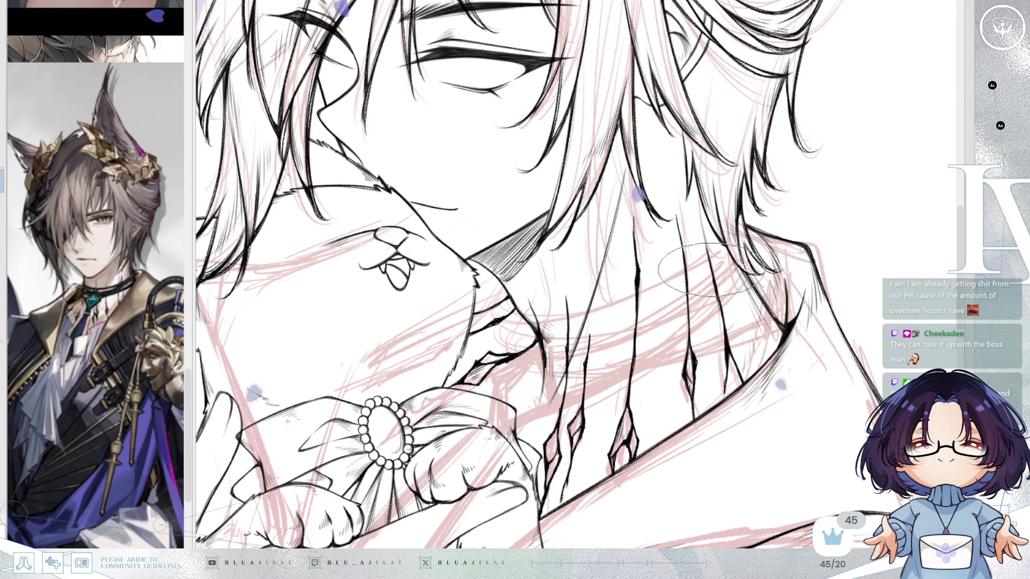
{"action": "scroll", "coordinate": [751, 257], "scroll_direction": "down", "scroll_amount": 2}
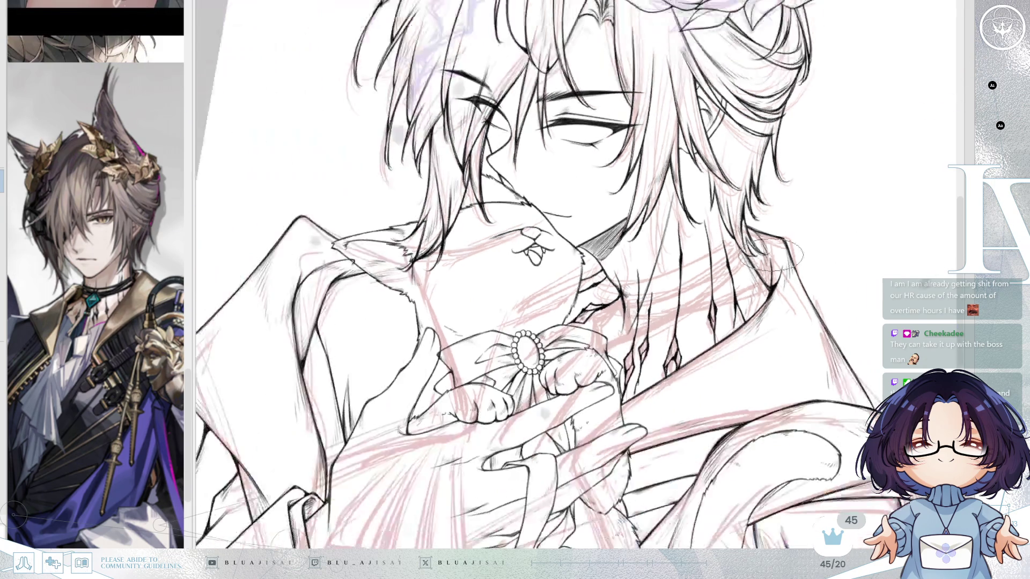
{"action": "scroll", "coordinate": [770, 257], "scroll_direction": "down", "scroll_amount": 4}
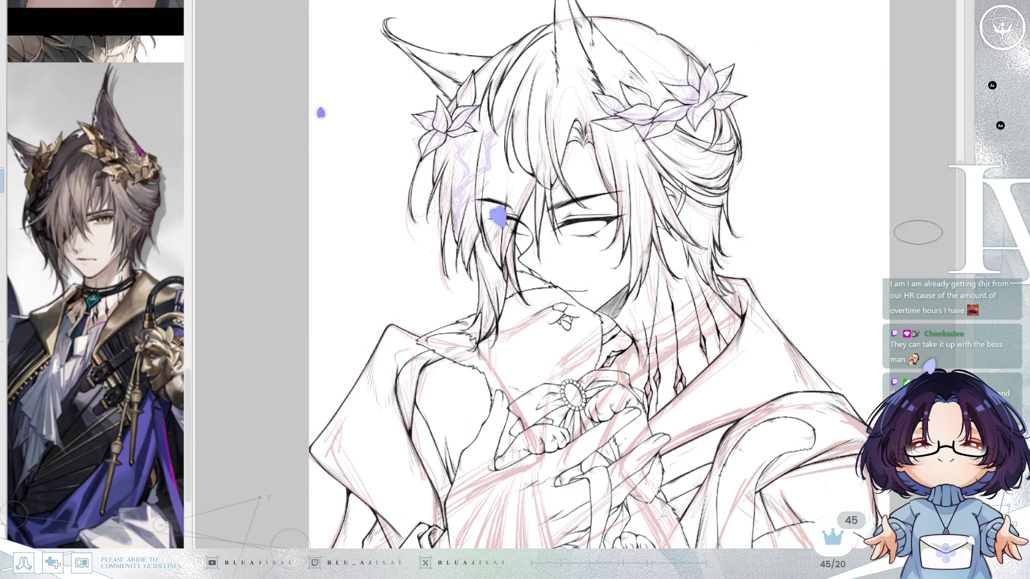
{"action": "key", "text": "ctrl+minus"}
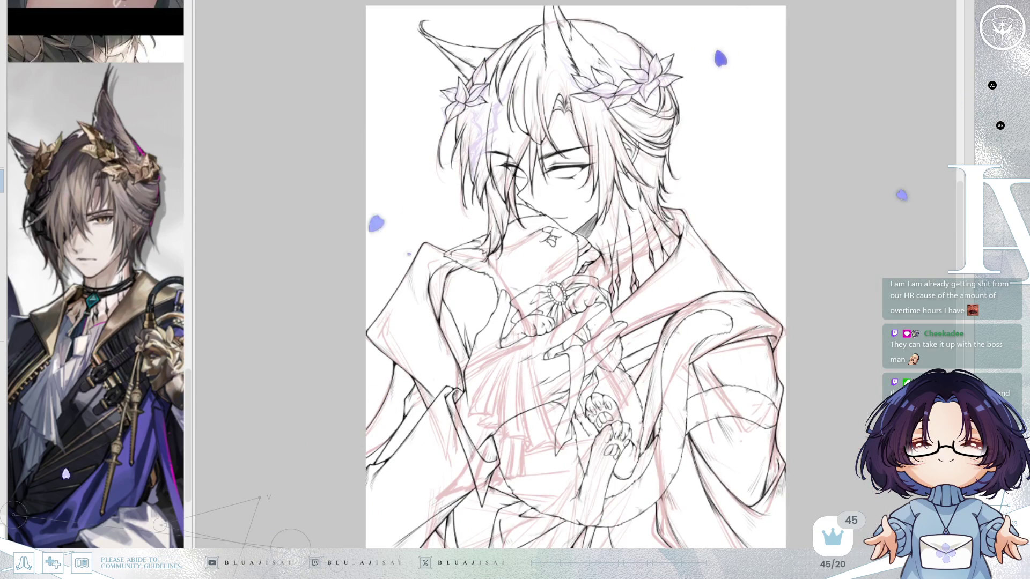
{"action": "key", "text": "ctrl+h"}
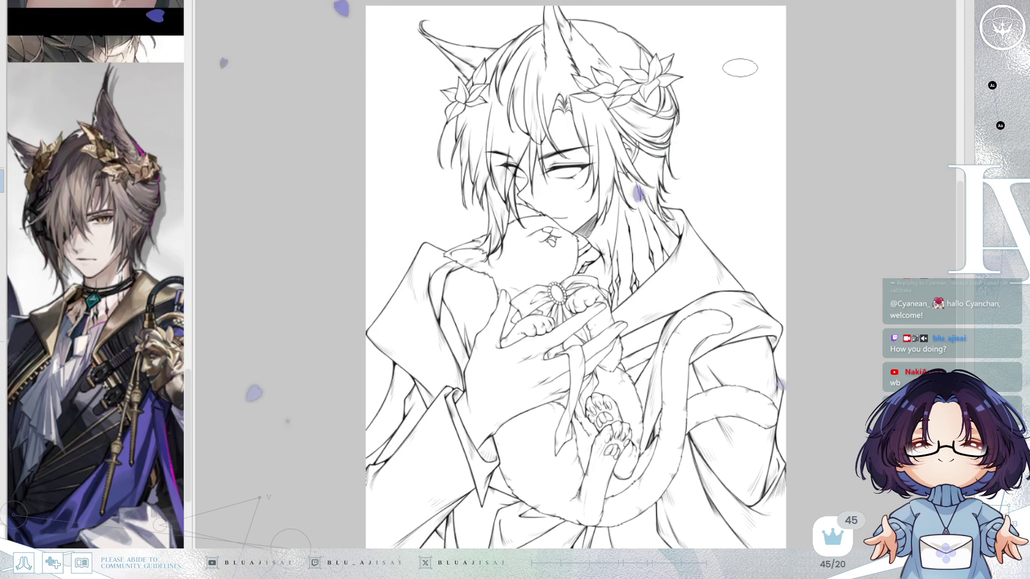
Ink the man's hair, flower crown, hands, robe and cat, then pan down to the cat's paws.
{"action": "scroll", "coordinate": [774, 439], "scroll_direction": "up", "scroll_amount": 3}
{"action": "mouse_move", "coordinate": [772, 568]}
{"action": "left_mouse_down"}
{"action": "mouse_move", "coordinate": [774, 440]}
{"action": "mouse_move", "coordinate": [772, 452]}
{"action": "left_mouse_up"}
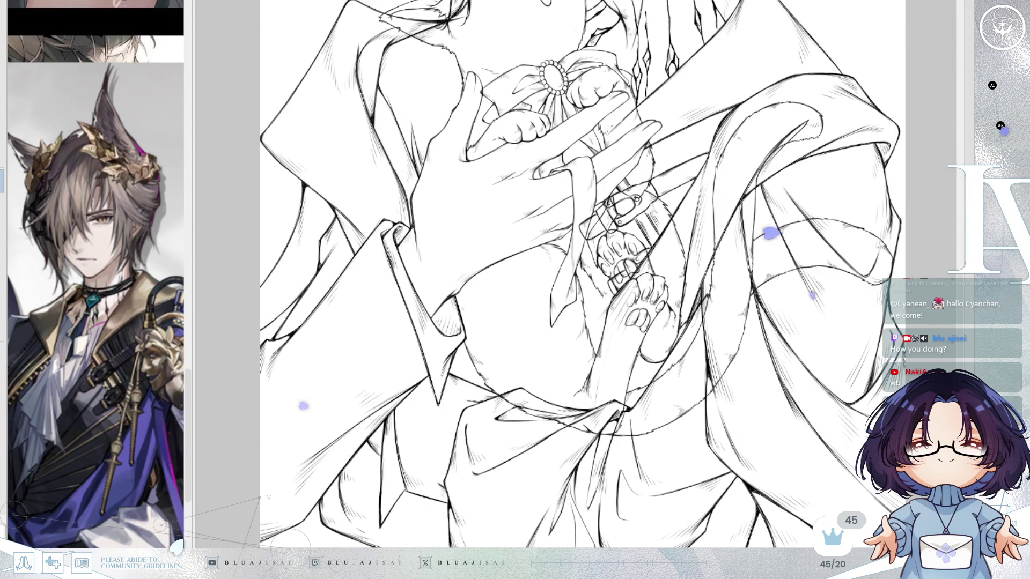
Compare with undo and redo, ending with the strap and buckle line art restored over the cat.
{"action": "key", "text": "ctrl+z"}
{"action": "key", "text": "ctrl+z"}
{"action": "key", "text": "ctrl+y"}
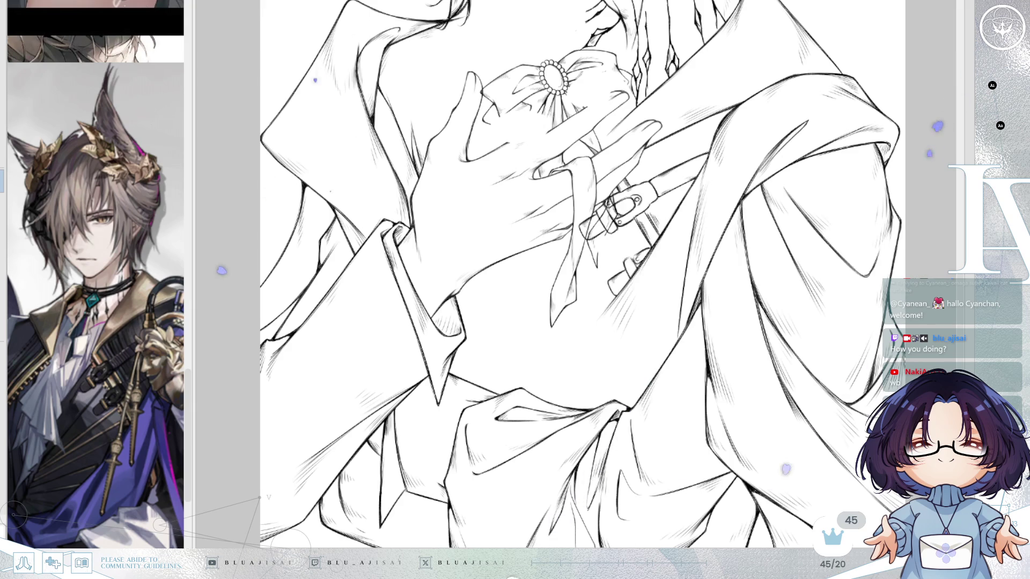
{"action": "scroll", "coordinate": [874, 115], "scroll_direction": "down", "scroll_amount": 2}
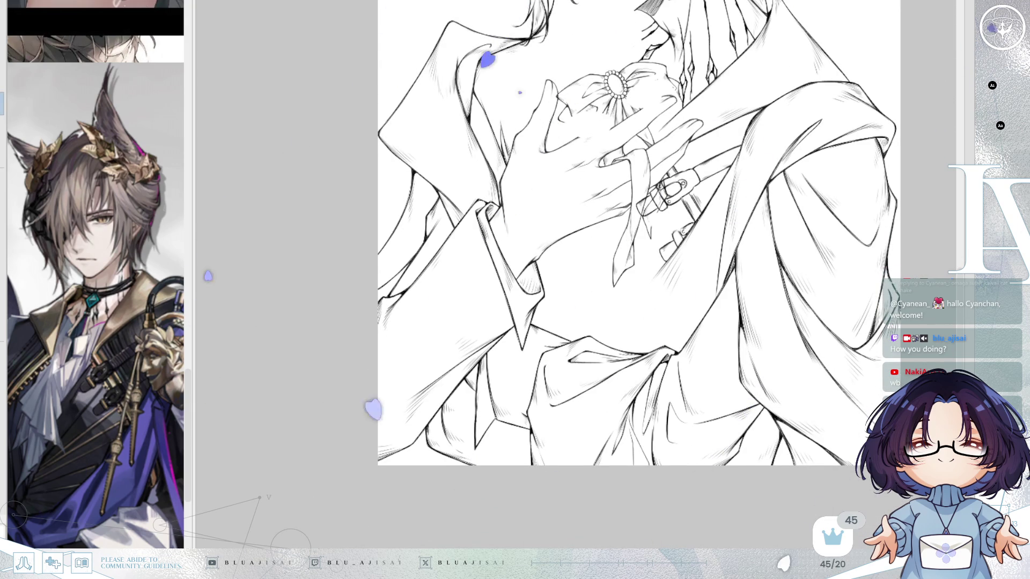
{"action": "key", "text": "ctrl+y"}
{"action": "key", "text": "ctrl+z"}
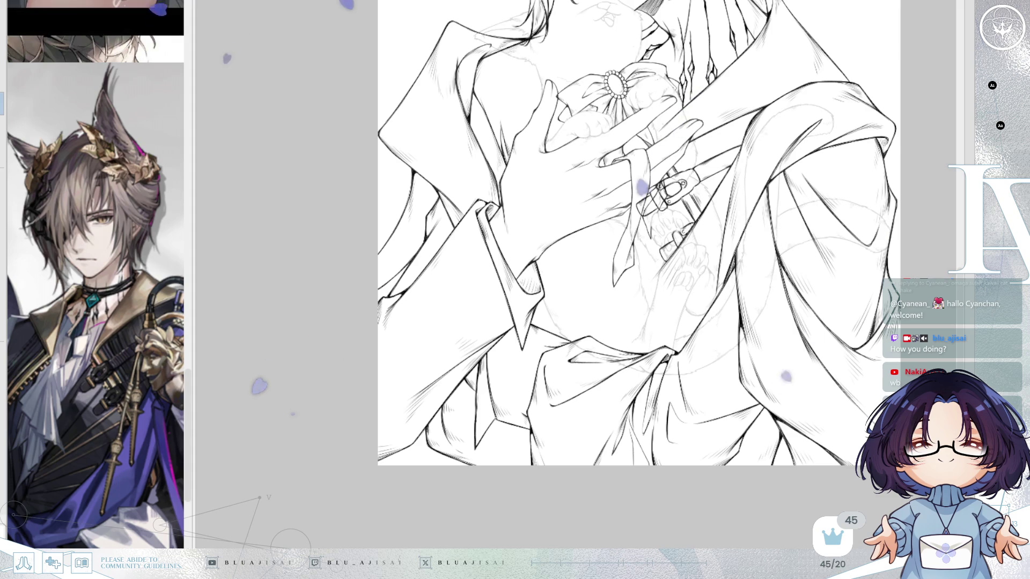
{"action": "key", "text": "ctrl+y"}
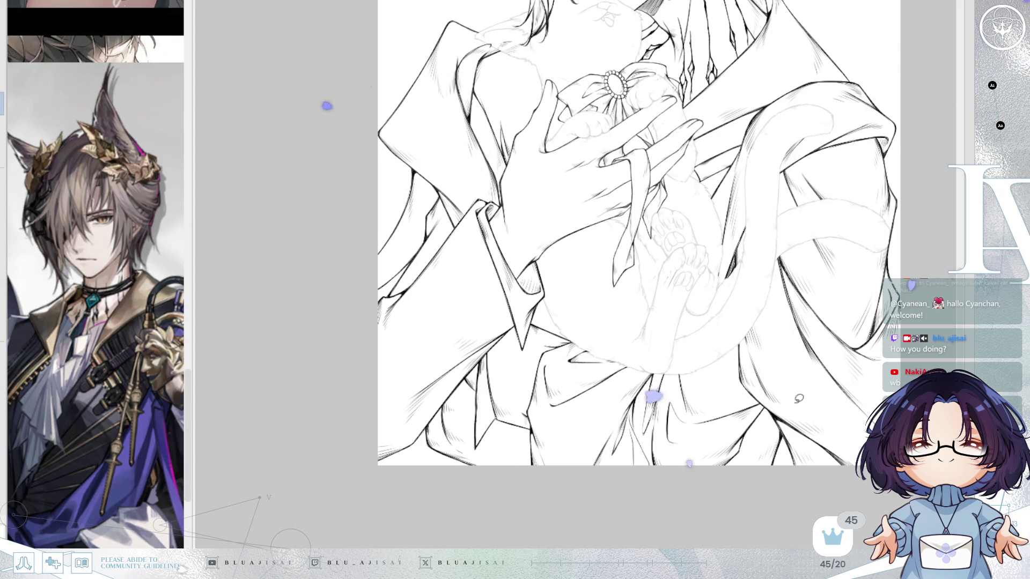
{"action": "scroll", "coordinate": [723, 407], "scroll_direction": "up", "scroll_amount": 2}
{"action": "key", "text": "ctrl+z"}
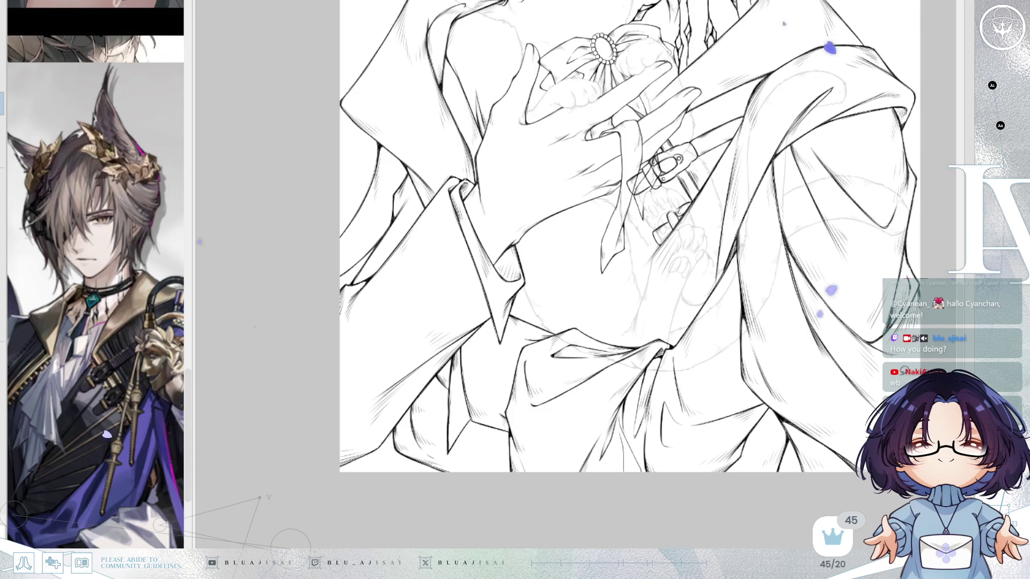
Zoom in and lasso-select the lower robe fold lines below the hands.
{"action": "scroll", "coordinate": [670, 305], "scroll_direction": "up", "scroll_amount": 3}
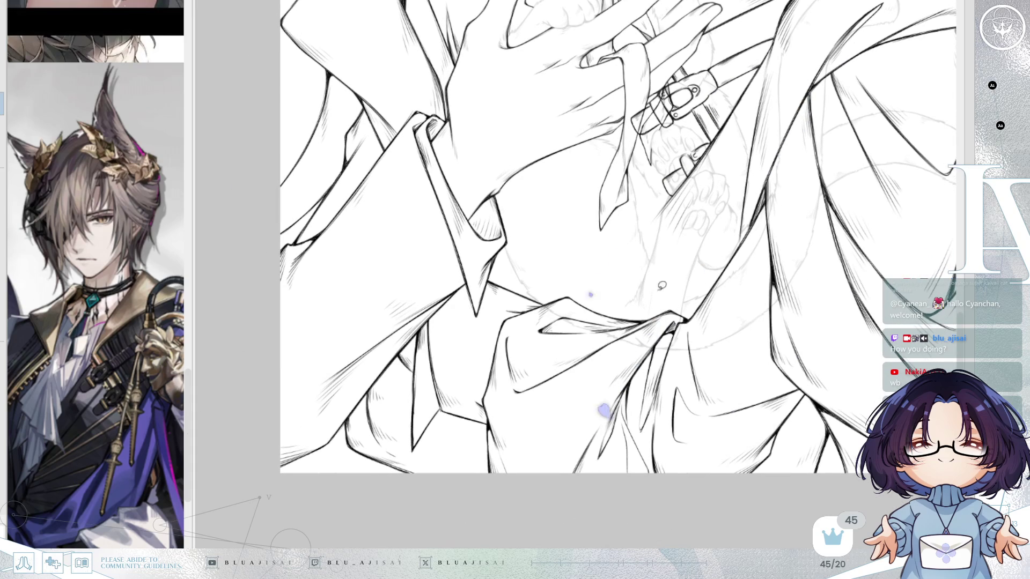
{"action": "scroll", "coordinate": [516, 271], "scroll_direction": "up", "scroll_amount": 1}
{"action": "mouse_move", "coordinate": [630, 273]}
{"action": "left_mouse_down"}
{"action": "mouse_move", "coordinate": [509, 269]}
{"action": "mouse_move", "coordinate": [486, 319]}
{"action": "mouse_move", "coordinate": [438, 316]}
{"action": "mouse_move", "coordinate": [431, 350]}
{"action": "left_mouse_up"}
{"action": "mouse_move", "coordinate": [403, 396]}
{"action": "left_mouse_down"}
{"action": "mouse_move", "coordinate": [391, 440]}
{"action": "mouse_move", "coordinate": [472, 528]}
{"action": "mouse_move", "coordinate": [666, 541]}
{"action": "mouse_move", "coordinate": [726, 529]}
{"action": "mouse_move", "coordinate": [804, 485]}
{"action": "mouse_move", "coordinate": [831, 427]}
{"action": "mouse_move", "coordinate": [811, 394]}
{"action": "left_mouse_up"}
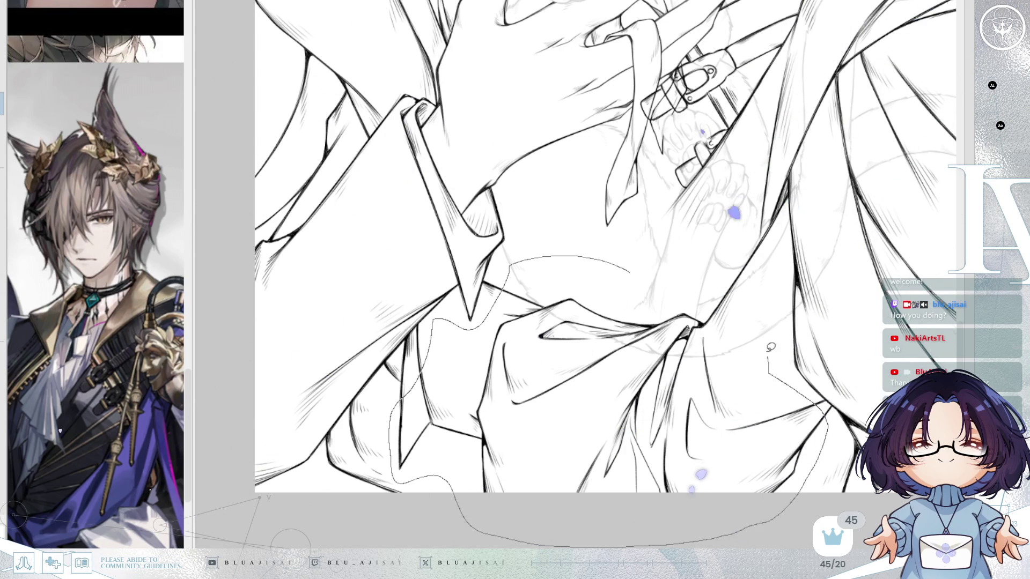
{"action": "left_click_drag", "start_coordinate": [749, 264], "coordinate": [745, 263]}
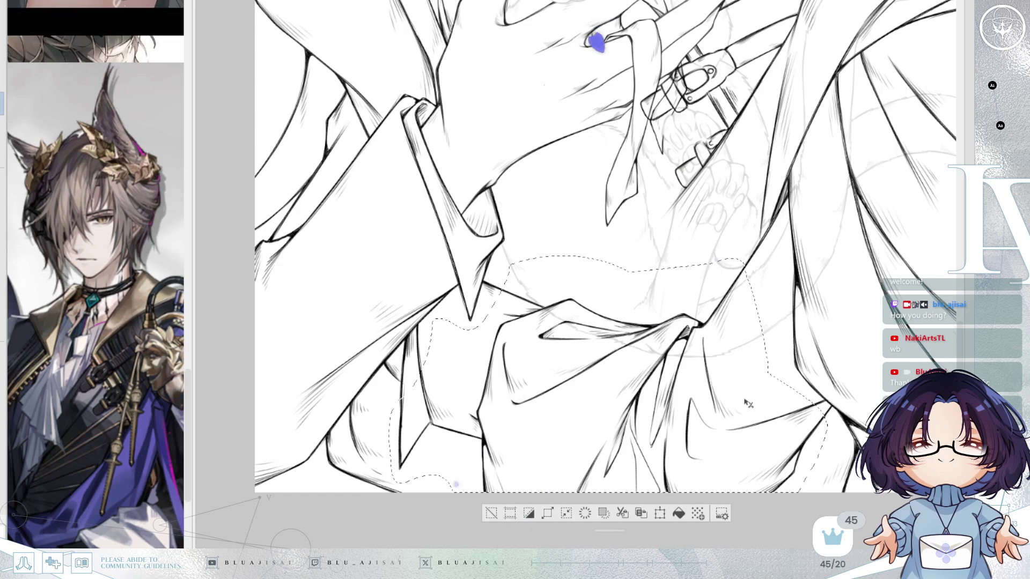
Move the selected robe folds slightly lower, fine-tune them with arrow-key nudges, then deselect.
{"action": "mouse_move", "coordinate": [753, 399]}
{"action": "left_mouse_down"}
{"action": "mouse_move", "coordinate": [736, 422]}
{"action": "mouse_move", "coordinate": [743, 427]}
{"action": "left_mouse_up"}
{"action": "key", "text": "Right"}
{"action": "key", "text": "Right"}
{"action": "key", "text": "Right"}
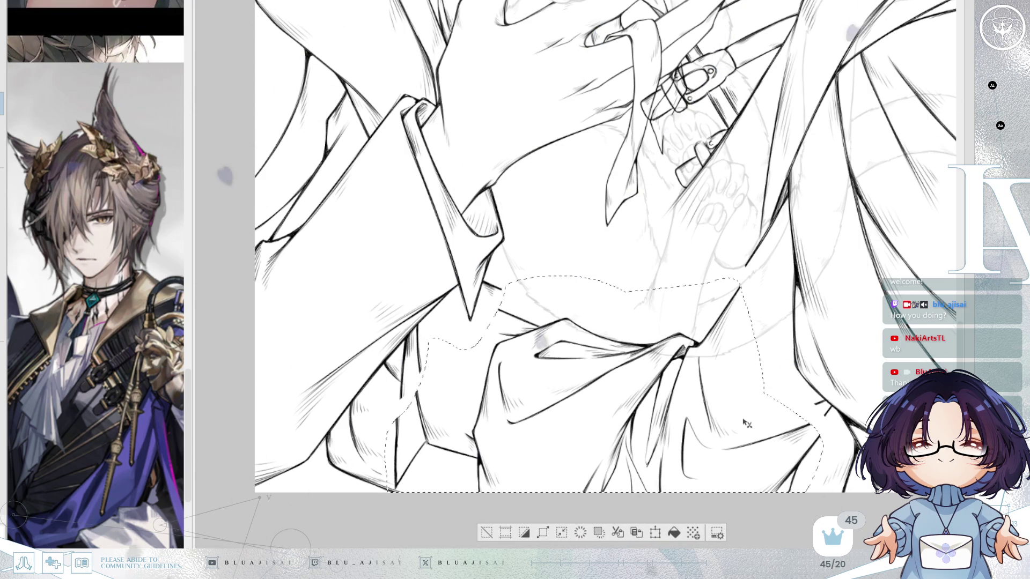
{"action": "key", "text": "Left"}
{"action": "key", "text": "Left"}
{"action": "key", "text": "Left"}
{"action": "key", "text": "Up"}
{"action": "key", "text": "Up"}
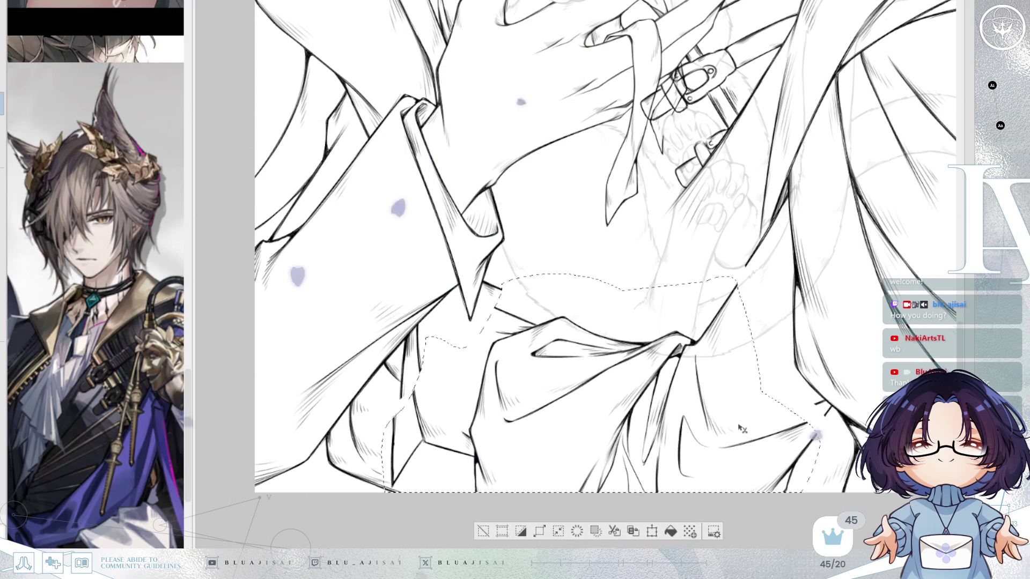
{"action": "key", "text": "Right"}
{"action": "key", "text": "Right"}
{"action": "key", "text": "Right"}
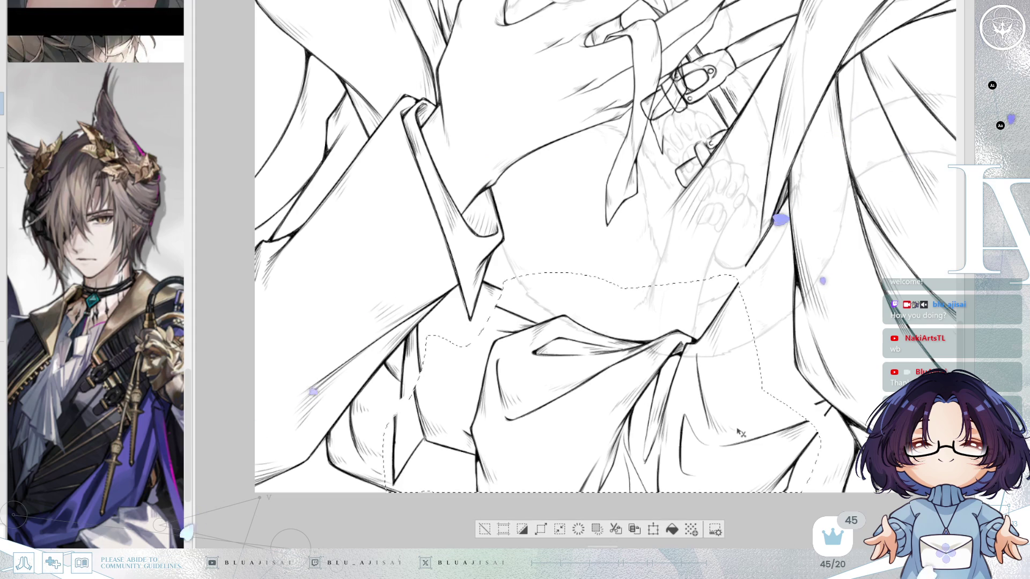
{"action": "key", "text": "Up"}
{"action": "key", "text": "Up"}
{"action": "key", "text": "Left"}
{"action": "key", "text": "Left"}
{"action": "key", "text": "Left"}
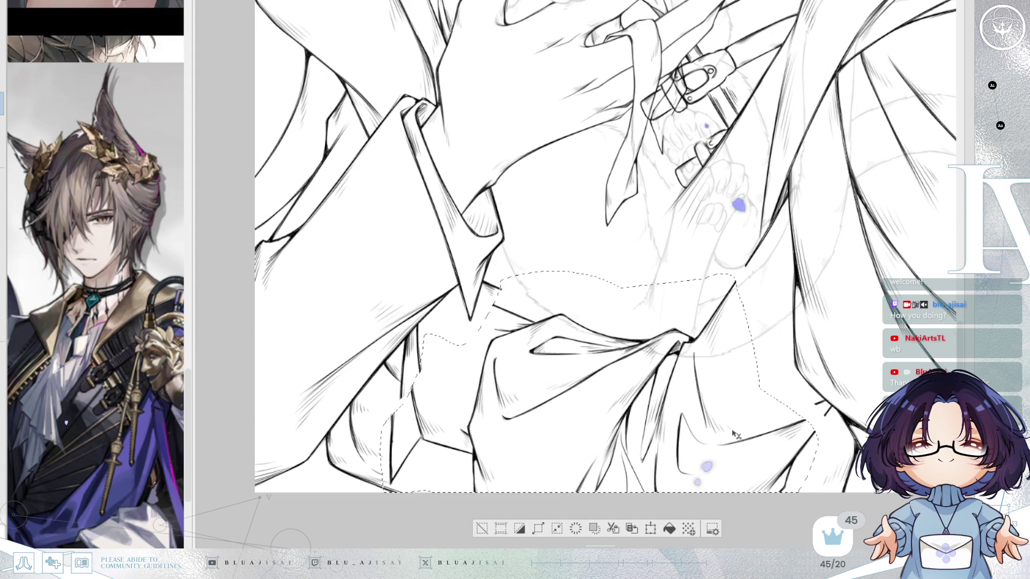
{"action": "key", "text": "Right"}
{"action": "key", "text": "Right"}
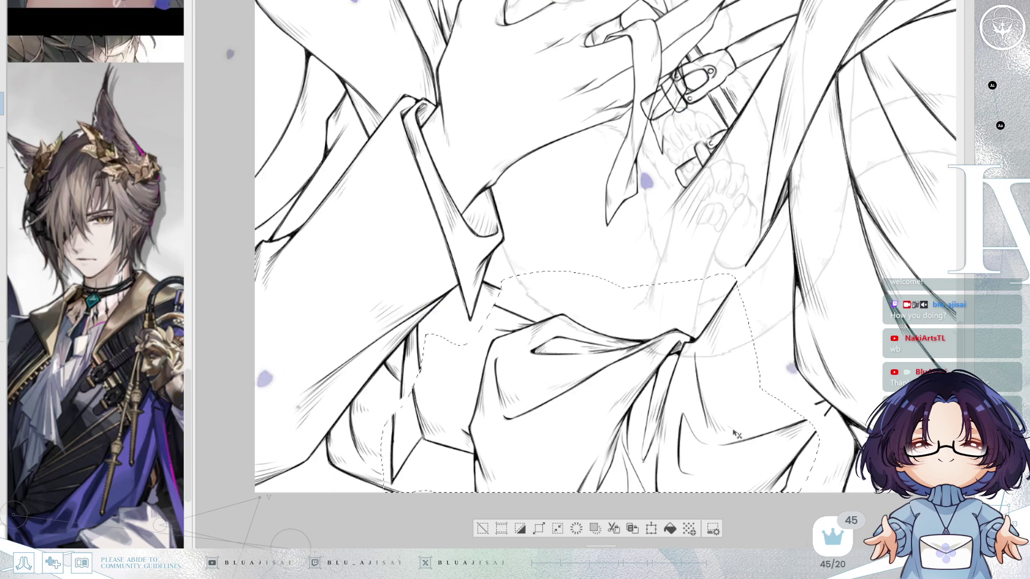
{"action": "left_click_drag", "start_coordinate": [733, 431], "coordinate": [732, 439]}
{"action": "key", "text": "Up"}
{"action": "key", "text": "Up"}
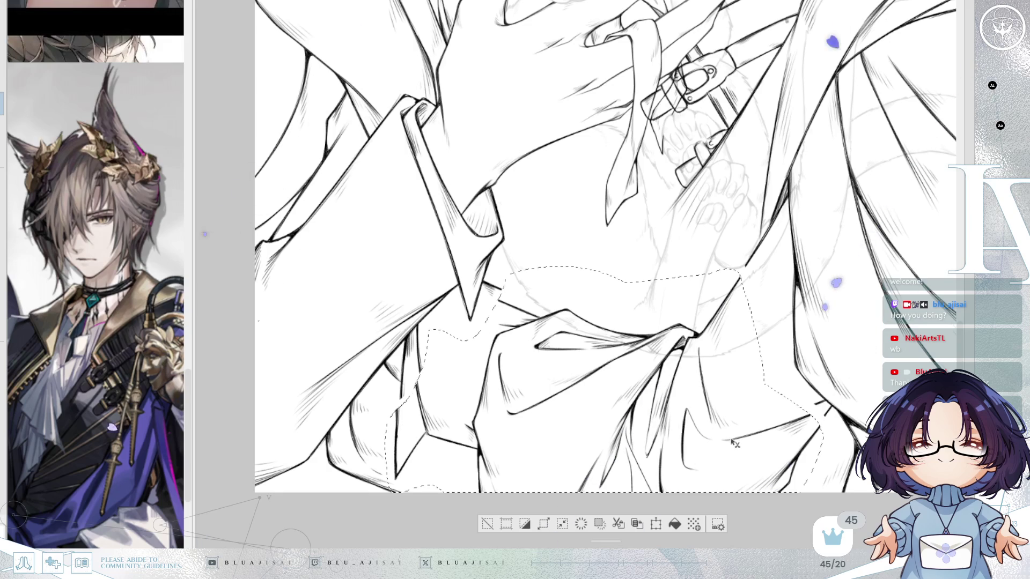
{"action": "left_click", "coordinate": [487, 523]}
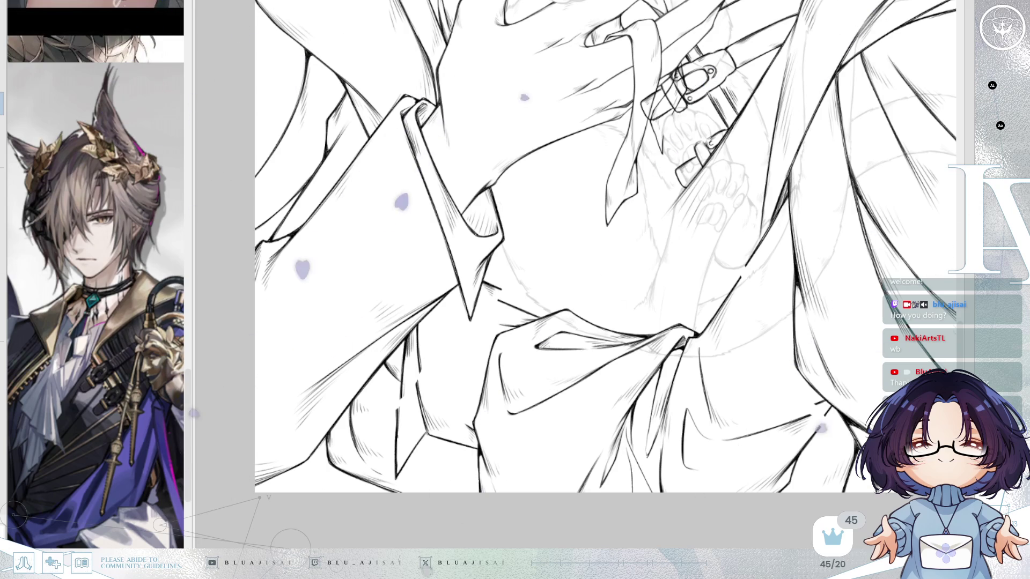
Join the broken fold line end to the upper fold and erase the thick ink segment.
{"action": "mouse_move", "coordinate": [697, 231]}
{"action": "left_mouse_down"}
{"action": "mouse_move", "coordinate": [769, 310]}
{"action": "mouse_move", "coordinate": [697, 290]}
{"action": "mouse_move", "coordinate": [684, 272]}
{"action": "left_mouse_up"}
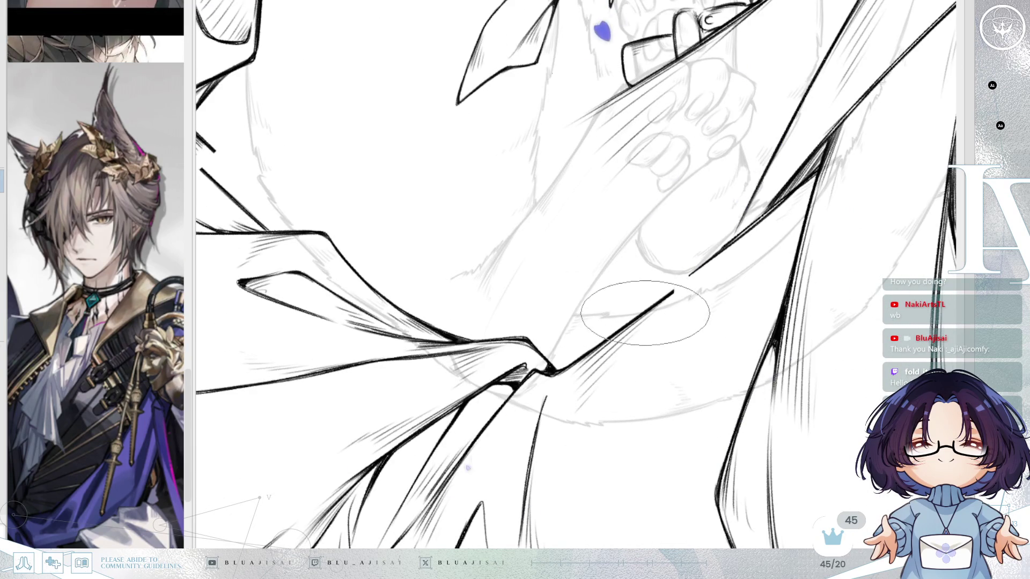
{"action": "left_click_drag", "start_coordinate": [671, 293], "coordinate": [746, 233]}
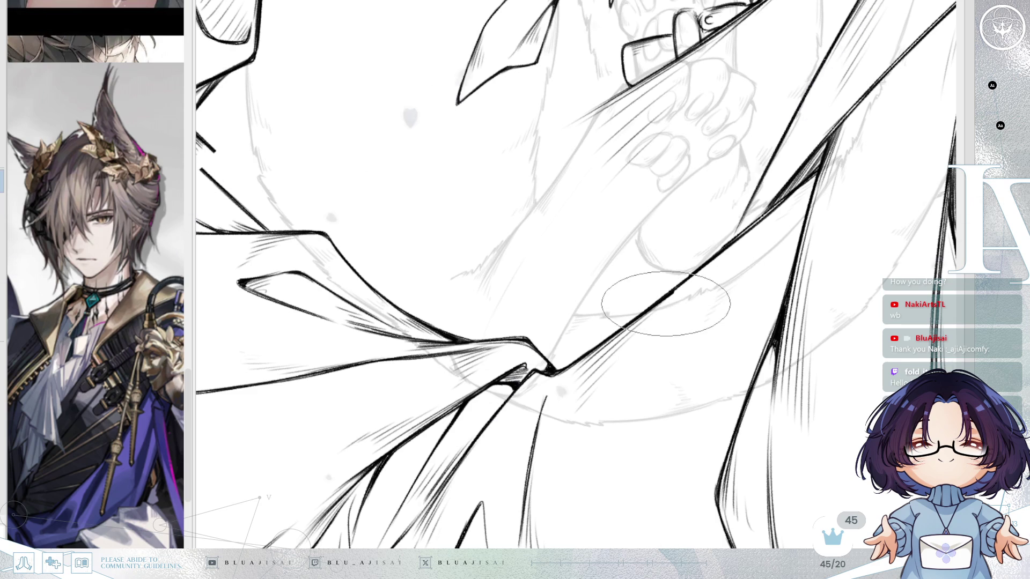
{"action": "left_click_drag", "start_coordinate": [616, 332], "coordinate": [707, 268]}
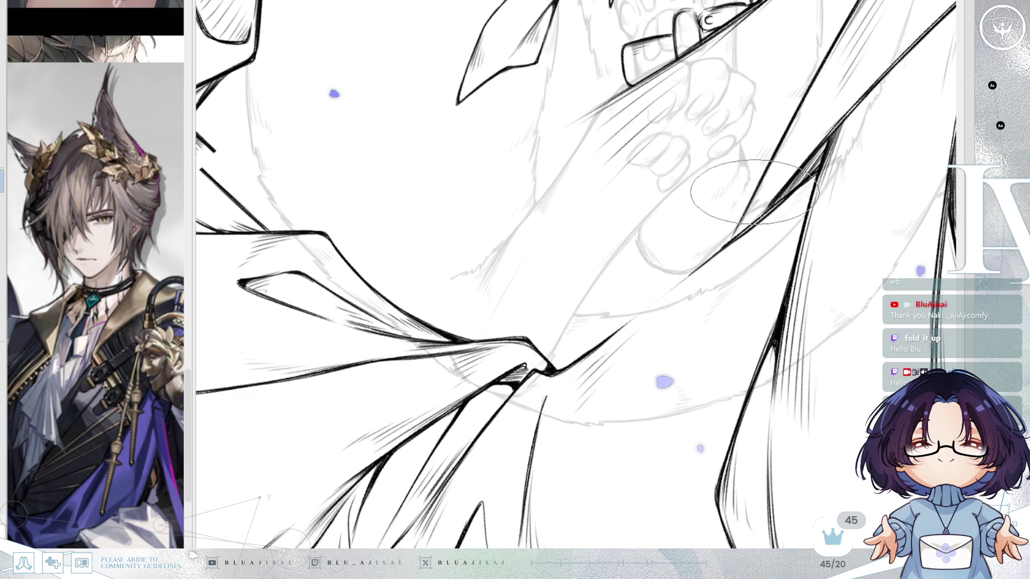
Extend a thin crease down into the vertical fold line, then mirror the view to check it.
{"action": "mouse_move", "coordinate": [772, 241]}
{"action": "left_mouse_down"}
{"action": "mouse_move", "coordinate": [712, 443]}
{"action": "mouse_move", "coordinate": [696, 403]}
{"action": "left_mouse_up"}
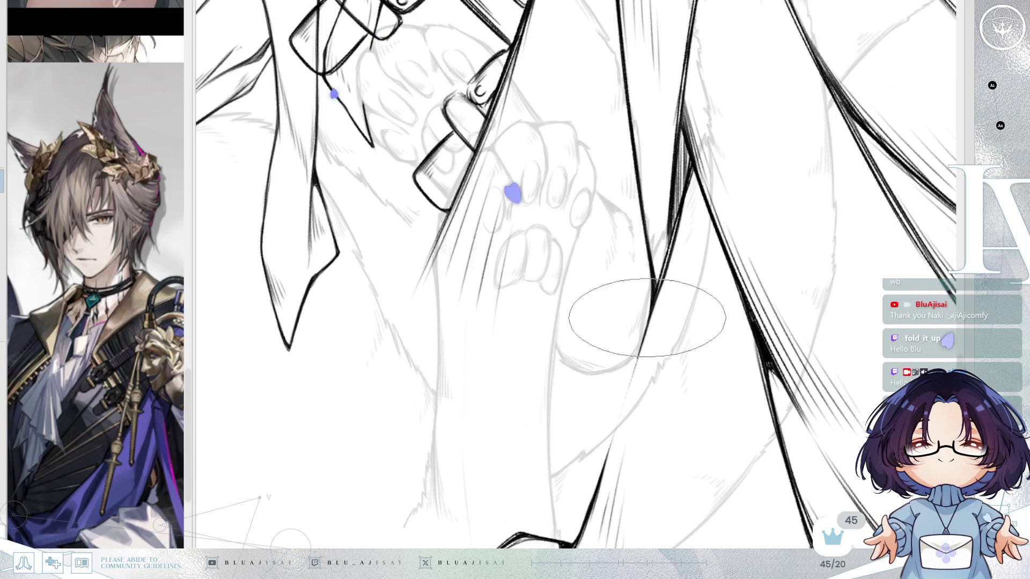
{"action": "key", "text": "End"}
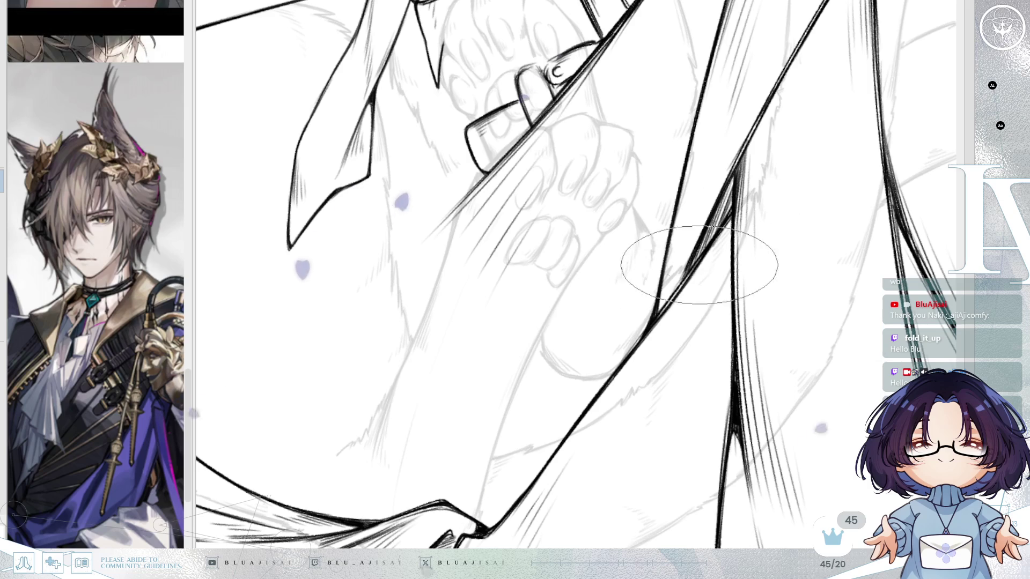
{"action": "scroll", "coordinate": [679, 304], "scroll_direction": "down", "scroll_amount": 5}
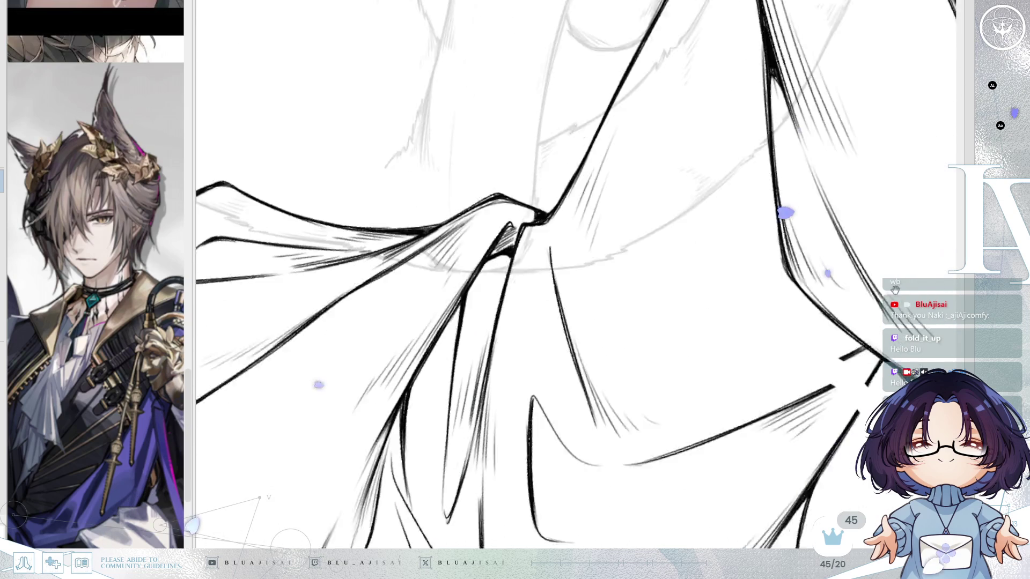
{"action": "mouse_move", "coordinate": [854, 266]}
{"action": "left_mouse_down"}
{"action": "mouse_move", "coordinate": [722, 292]}
{"action": "mouse_move", "coordinate": [563, 172]}
{"action": "left_mouse_up"}
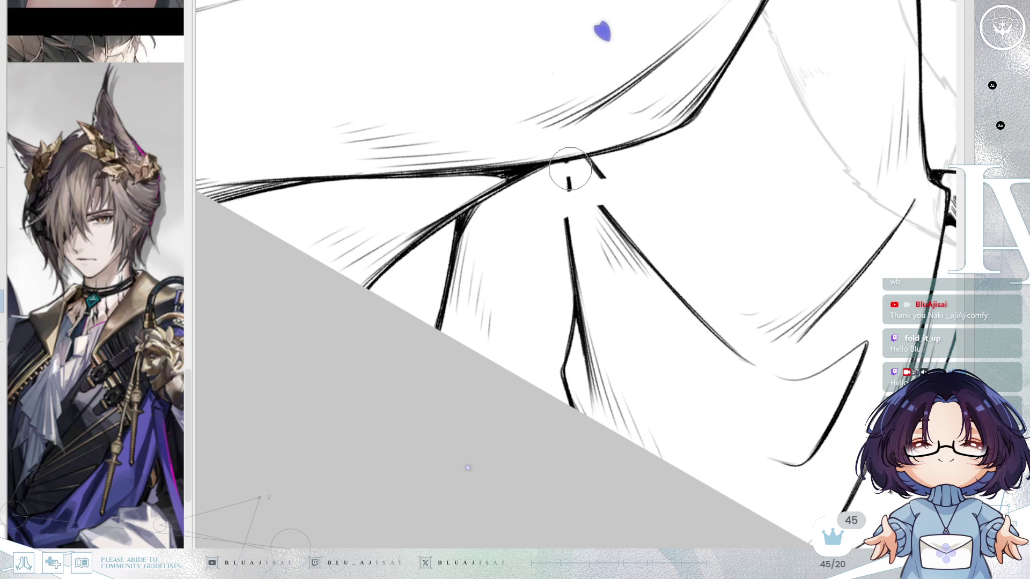
{"action": "key", "text": "Home"}
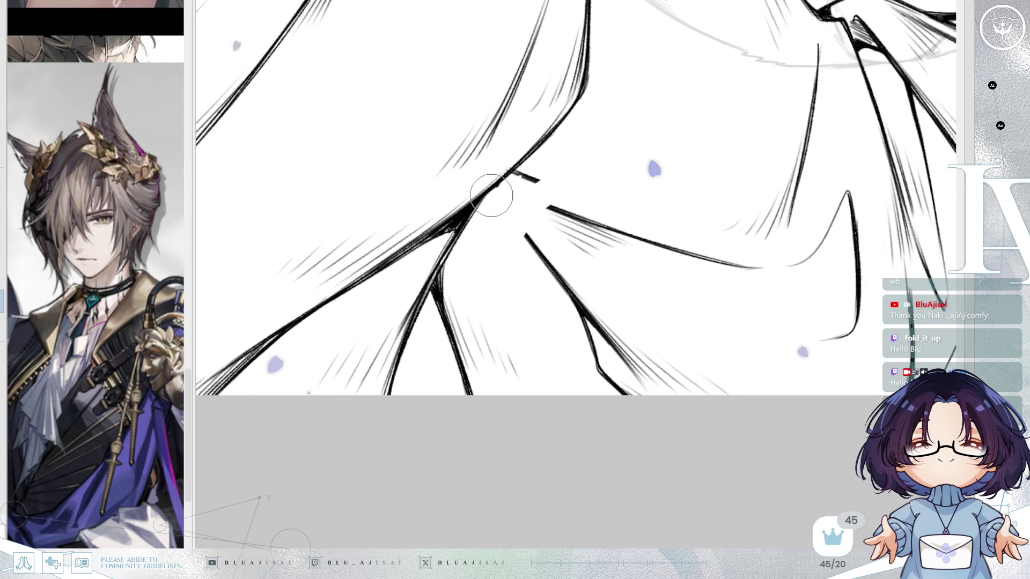
{"action": "left_click_drag", "start_coordinate": [526, 184], "coordinate": [588, 146]}
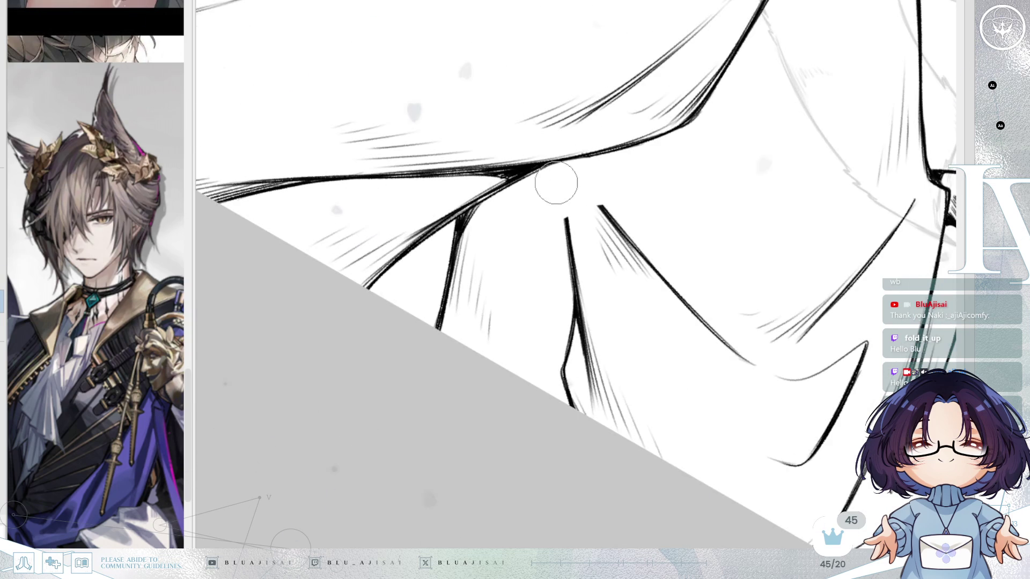
{"action": "mouse_move", "coordinate": [555, 164]}
{"action": "left_mouse_down"}
{"action": "mouse_move", "coordinate": [560, 210]}
{"action": "mouse_move", "coordinate": [552, 104]}
{"action": "mouse_move", "coordinate": [623, 171]}
{"action": "left_mouse_up"}
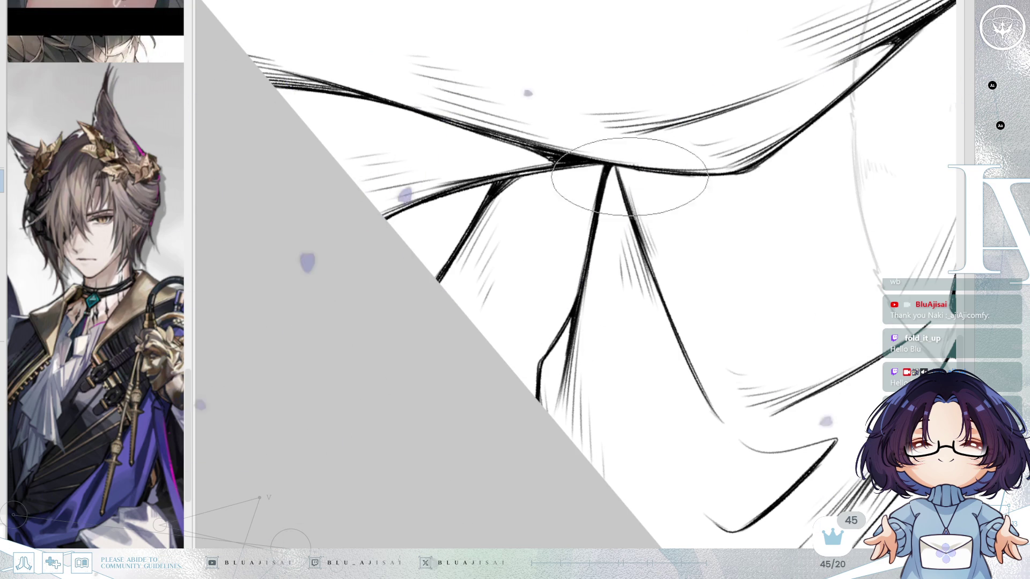
{"action": "scroll", "coordinate": [681, 209], "scroll_direction": "down", "scroll_amount": 2}
{"action": "left_click_drag", "start_coordinate": [788, 190], "coordinate": [825, 331]}
{"action": "key", "text": "h"}
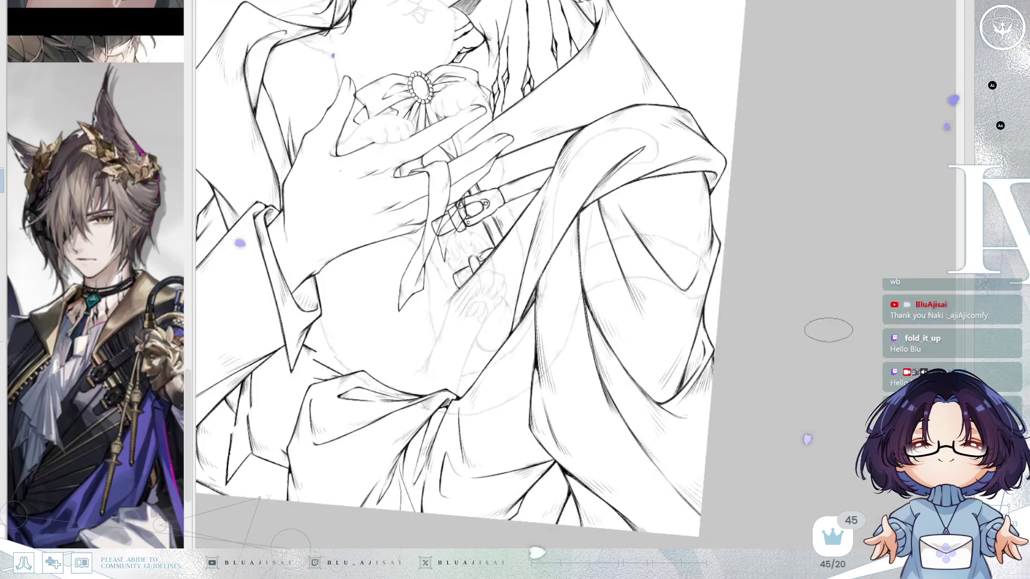
{"action": "left_click_drag", "start_coordinate": [661, 356], "coordinate": [853, 260]}
{"action": "key", "text": "h"}
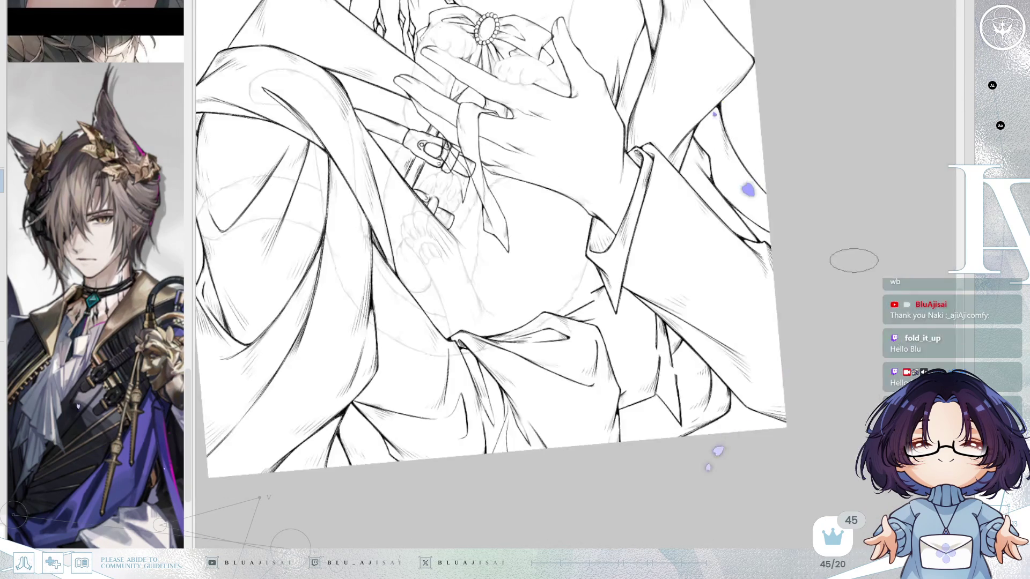
{"action": "scroll", "coordinate": [726, 284], "scroll_direction": "up", "scroll_amount": 5}
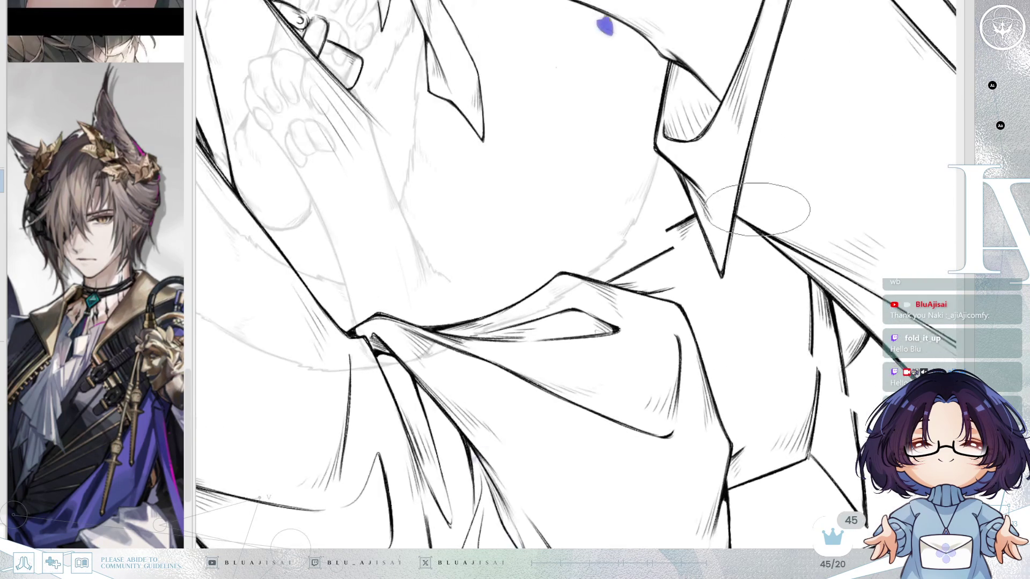
{"action": "scroll", "coordinate": [679, 227], "scroll_direction": "down", "scroll_amount": 2}
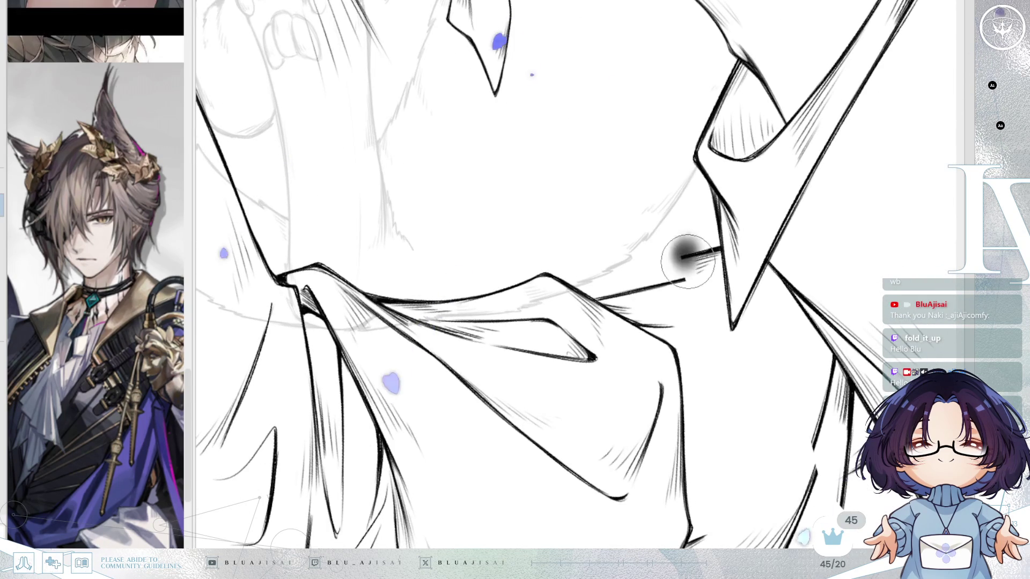
{"action": "key", "text": "bracketleft"}
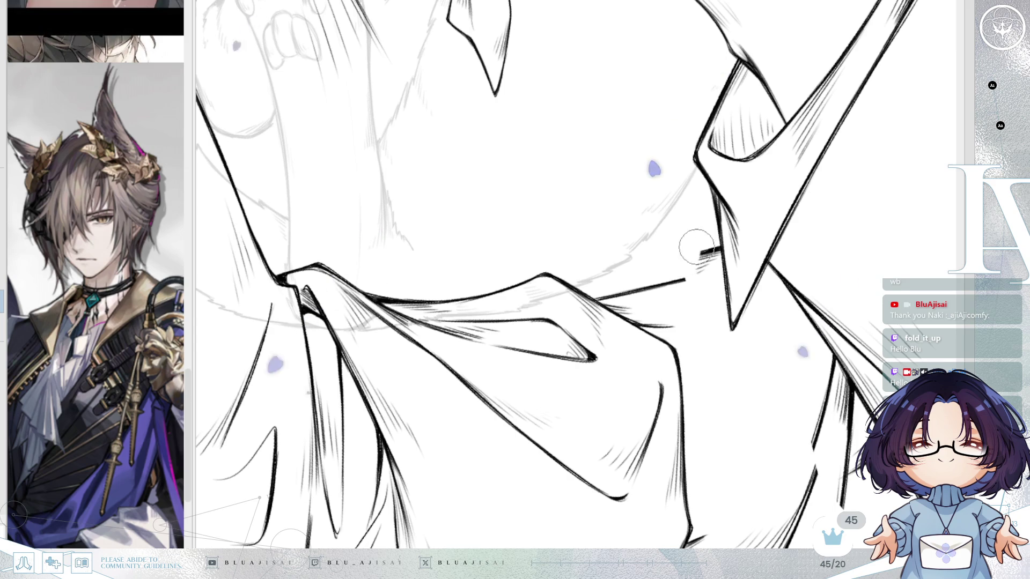
{"action": "left_click", "coordinate": [701, 242]}
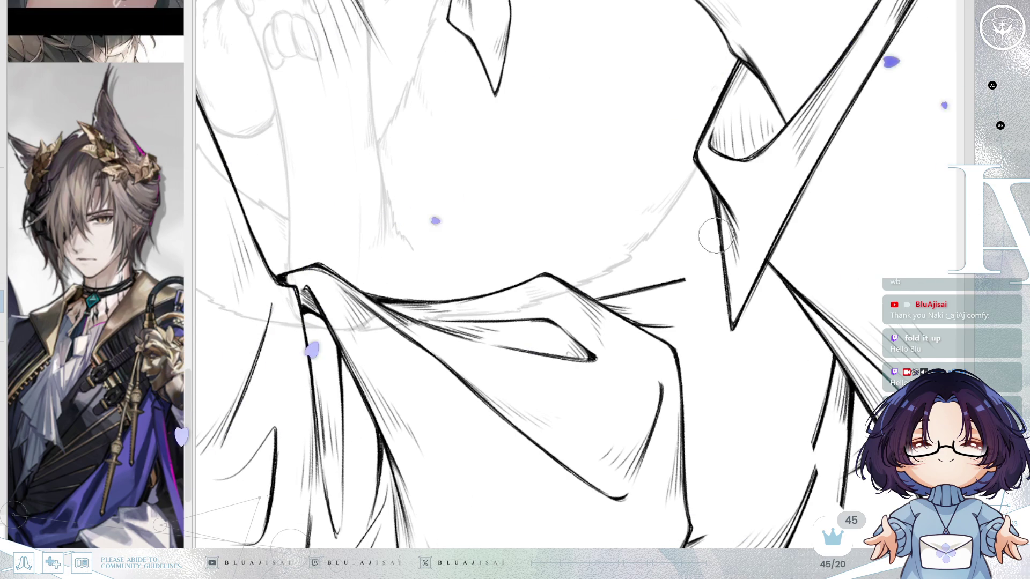
{"action": "mouse_move", "coordinate": [724, 268]}
{"action": "left_mouse_down"}
{"action": "mouse_move", "coordinate": [826, 229]}
{"action": "mouse_move", "coordinate": [830, 325]}
{"action": "left_mouse_up"}
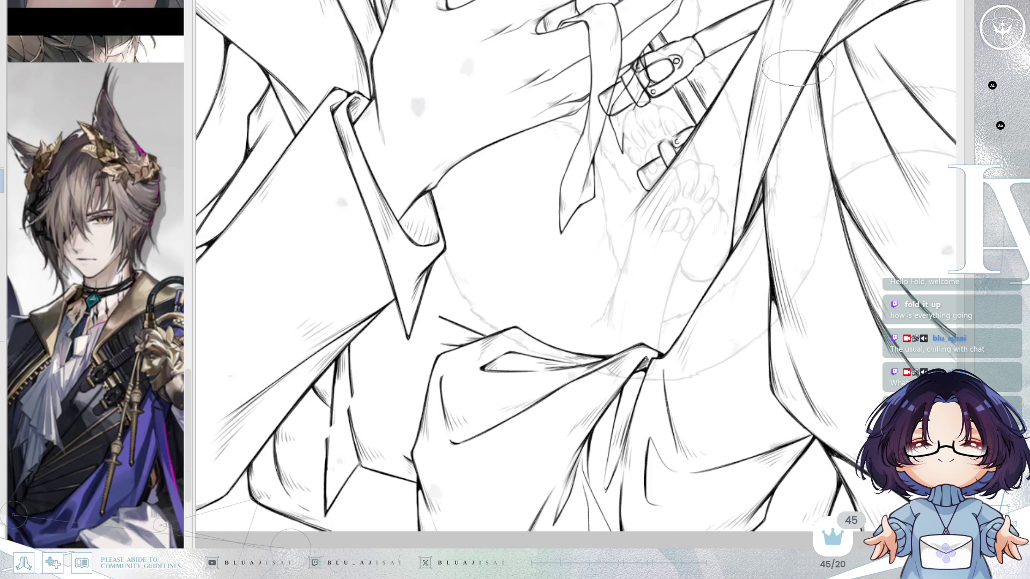
{"action": "left_click_drag", "start_coordinate": [797, 67], "coordinate": [731, 294]}
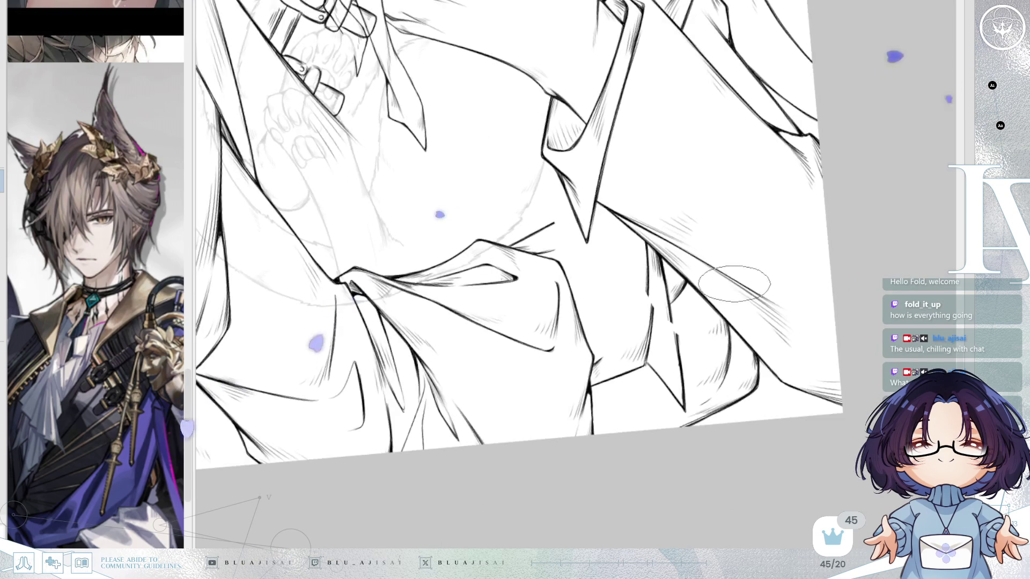
Redraw the diagonal collar fold line so it joins the lower stroke across the gap.
{"action": "key", "text": "minus"}
{"action": "key", "text": "h"}
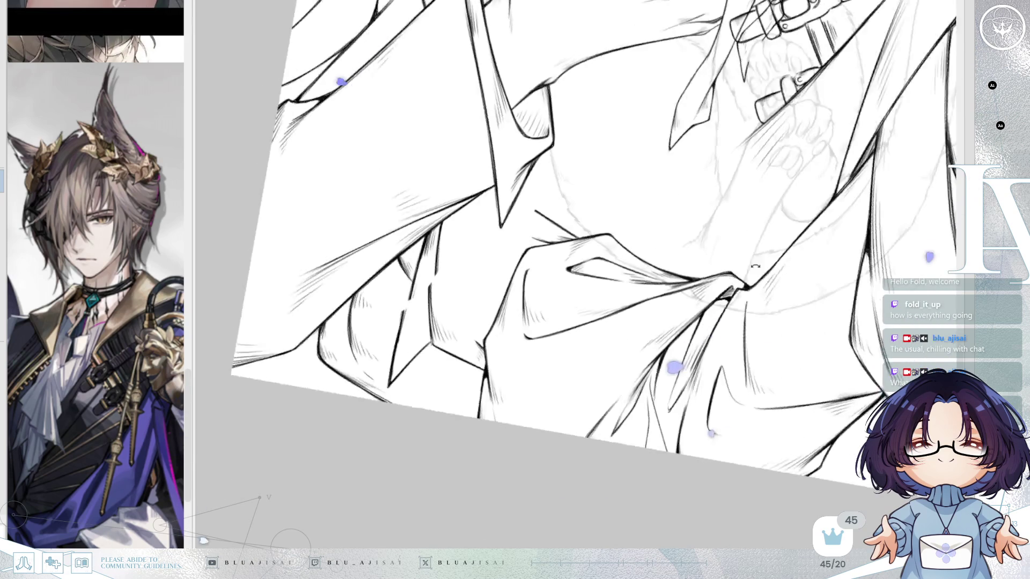
{"action": "scroll", "coordinate": [579, 273], "scroll_direction": "up", "scroll_amount": 5}
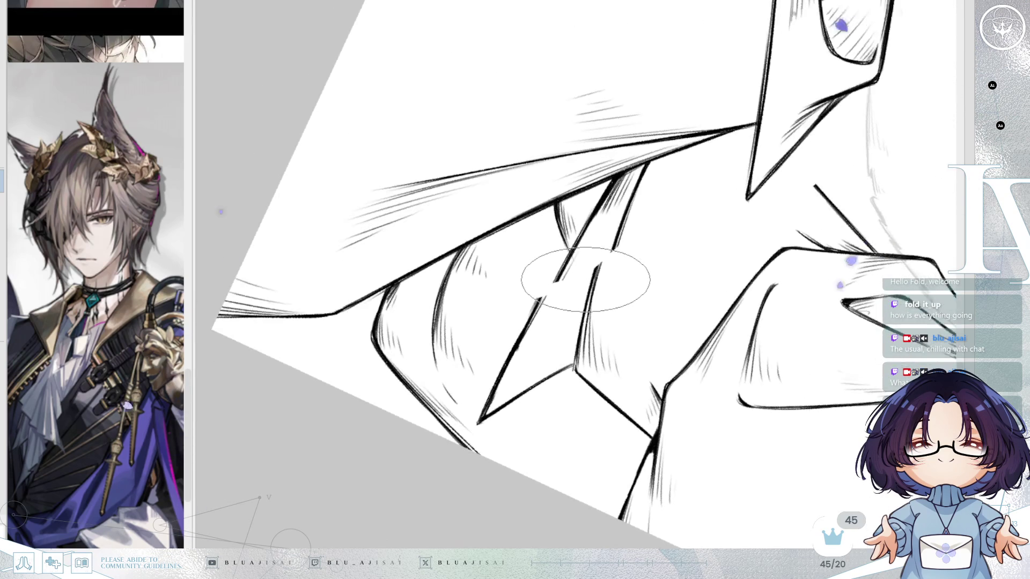
{"action": "scroll", "coordinate": [585, 279], "scroll_direction": "up", "scroll_amount": 2}
{"action": "scroll", "coordinate": [534, 290], "scroll_direction": "up", "scroll_amount": 3}
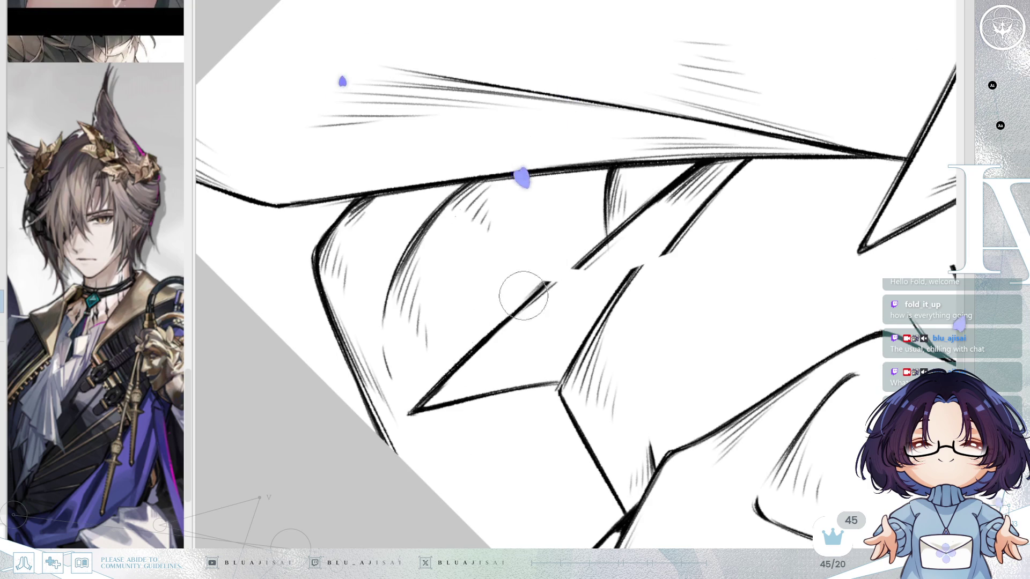
{"action": "mouse_move", "coordinate": [568, 274]}
{"action": "left_mouse_down"}
{"action": "mouse_move", "coordinate": [654, 213]}
{"action": "mouse_move", "coordinate": [565, 272]}
{"action": "left_mouse_up"}
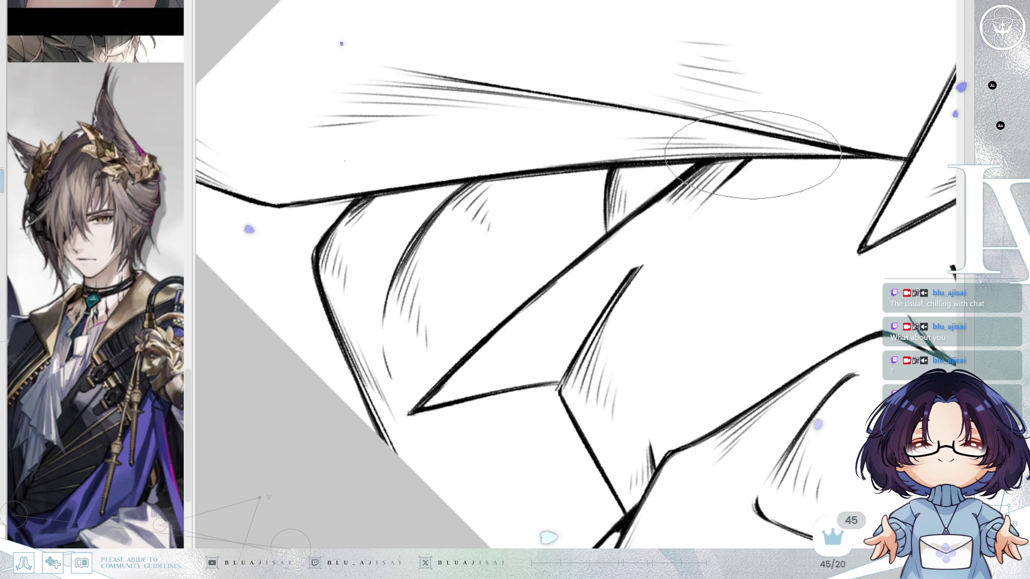
{"action": "left_click_drag", "start_coordinate": [750, 161], "coordinate": [639, 267]}
{"action": "key", "text": "ctrl+z"}
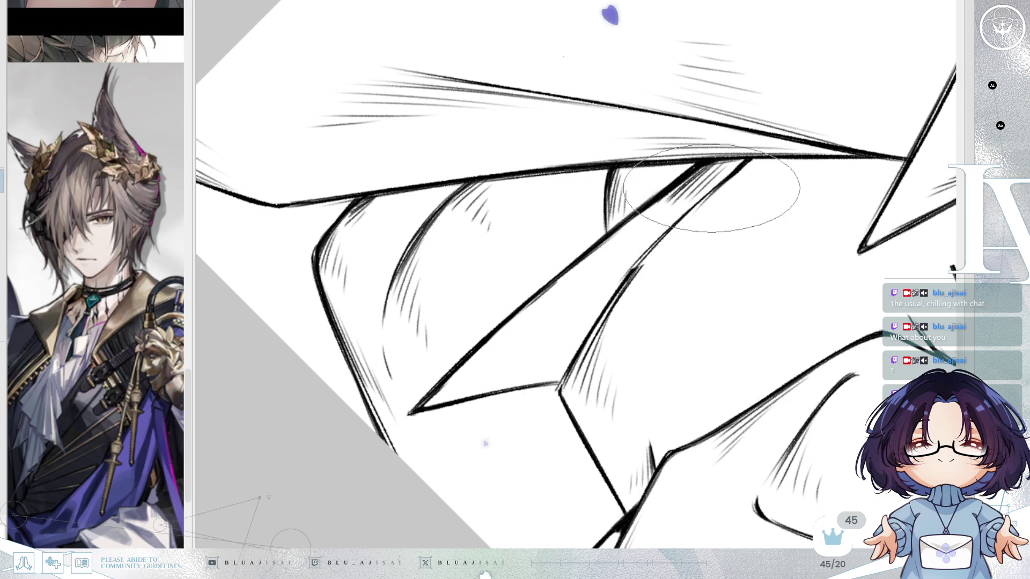
{"action": "left_click_drag", "start_coordinate": [745, 166], "coordinate": [619, 285]}
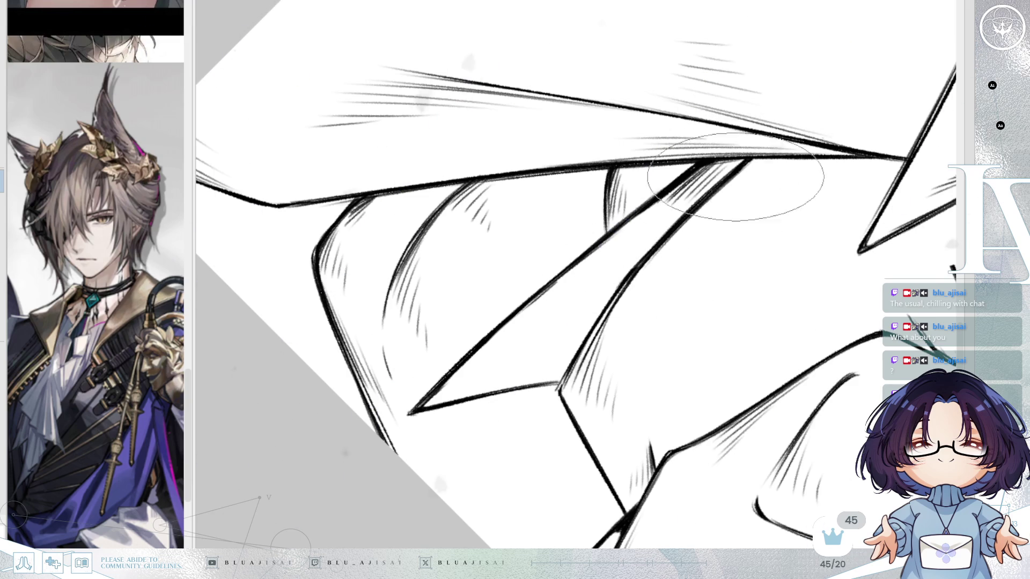
Add fine hatching beside the fold line and thicken the collar edge toward its upper end.
{"action": "mouse_move", "coordinate": [691, 209]}
{"action": "left_mouse_down"}
{"action": "mouse_move", "coordinate": [652, 309]}
{"action": "mouse_move", "coordinate": [782, 184]}
{"action": "mouse_move", "coordinate": [862, 165]}
{"action": "mouse_move", "coordinate": [682, 236]}
{"action": "mouse_move", "coordinate": [754, 248]}
{"action": "mouse_move", "coordinate": [701, 272]}
{"action": "mouse_move", "coordinate": [770, 195]}
{"action": "mouse_move", "coordinate": [608, 157]}
{"action": "mouse_move", "coordinate": [568, 175]}
{"action": "left_mouse_up"}
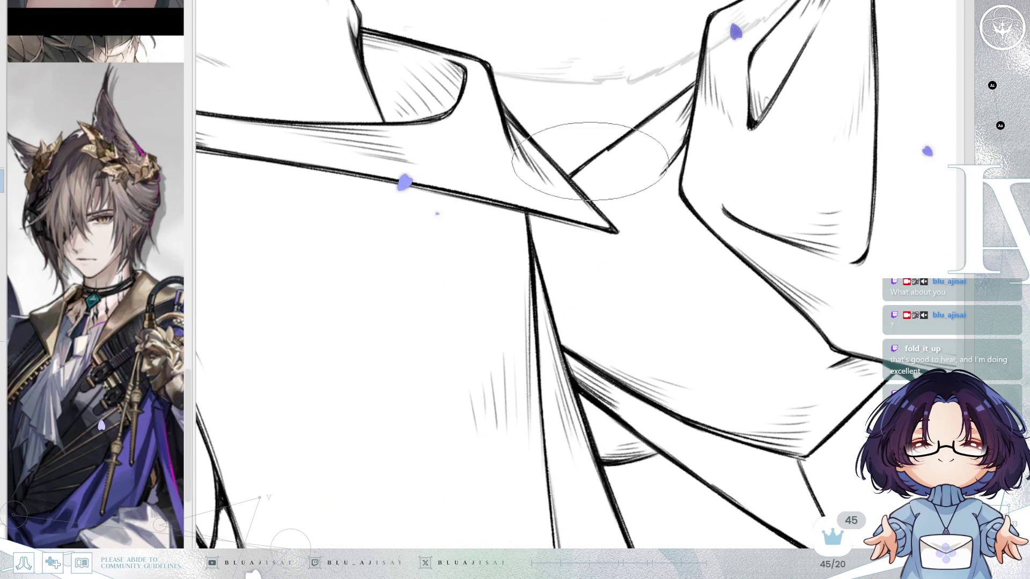
{"action": "mouse_move", "coordinate": [569, 176]}
{"action": "left_mouse_down"}
{"action": "mouse_move", "coordinate": [606, 149]}
{"action": "mouse_move", "coordinate": [864, 155]}
{"action": "mouse_move", "coordinate": [741, 261]}
{"action": "mouse_move", "coordinate": [828, 234]}
{"action": "left_mouse_up"}
{"action": "scroll", "coordinate": [819, 330], "scroll_direction": "up", "scroll_amount": 2}
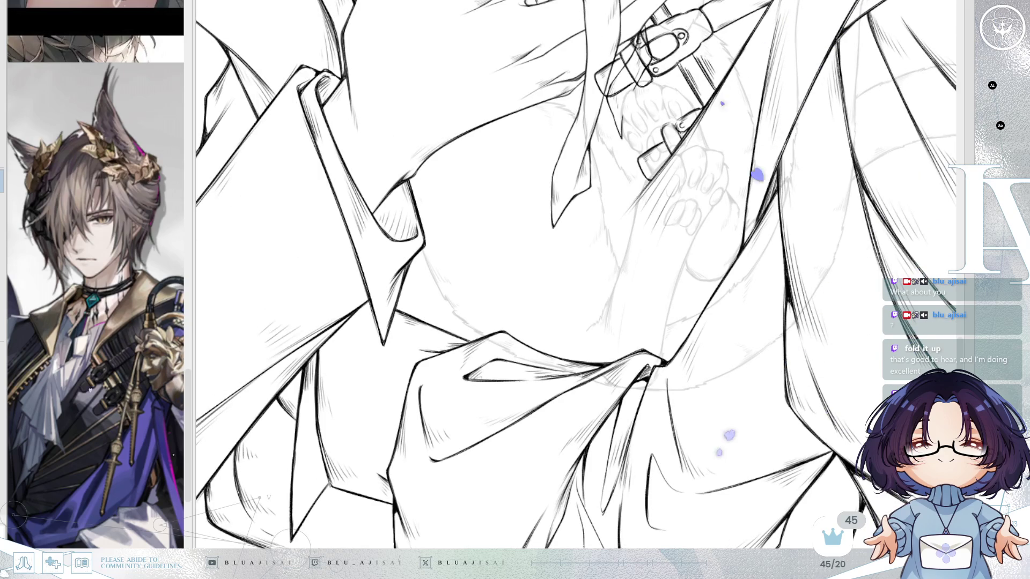
Keep the inking over the paws and strap, then erase the stray grey stroke end near the paw.
{"action": "key", "text": "ctrl+z"}
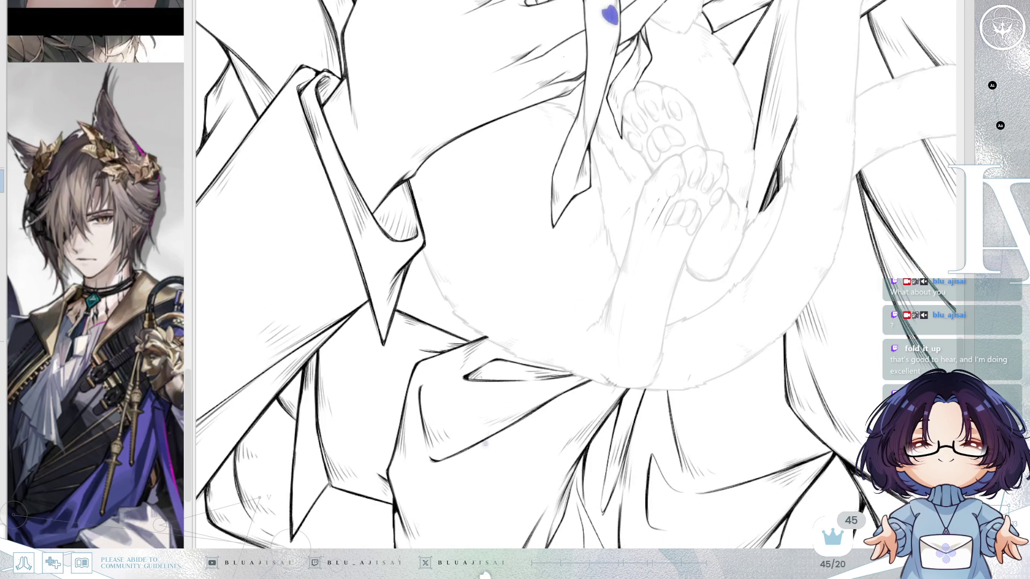
{"action": "key", "text": "ctrl+y"}
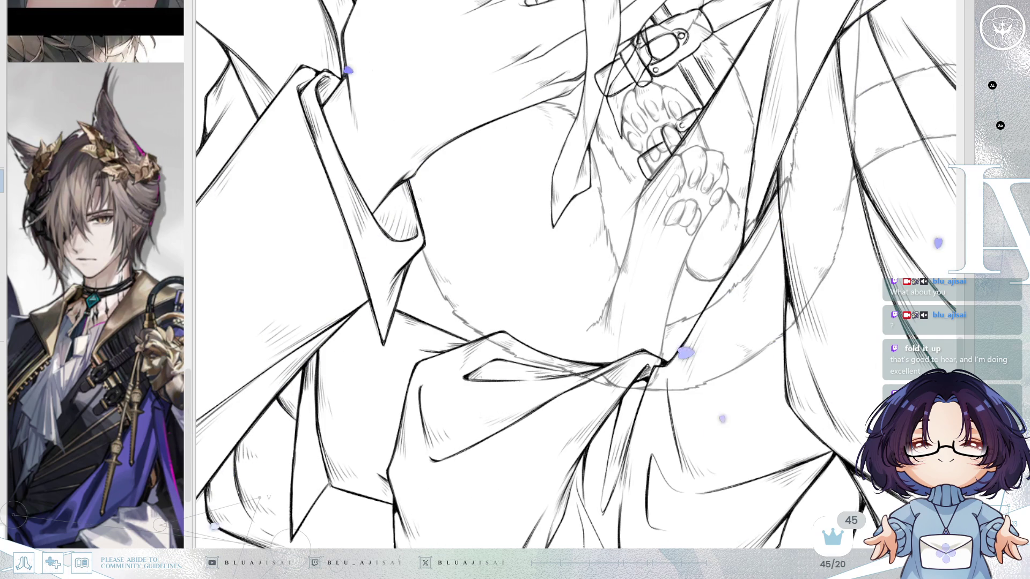
{"action": "scroll", "coordinate": [577, 274], "scroll_direction": "down", "scroll_amount": 1}
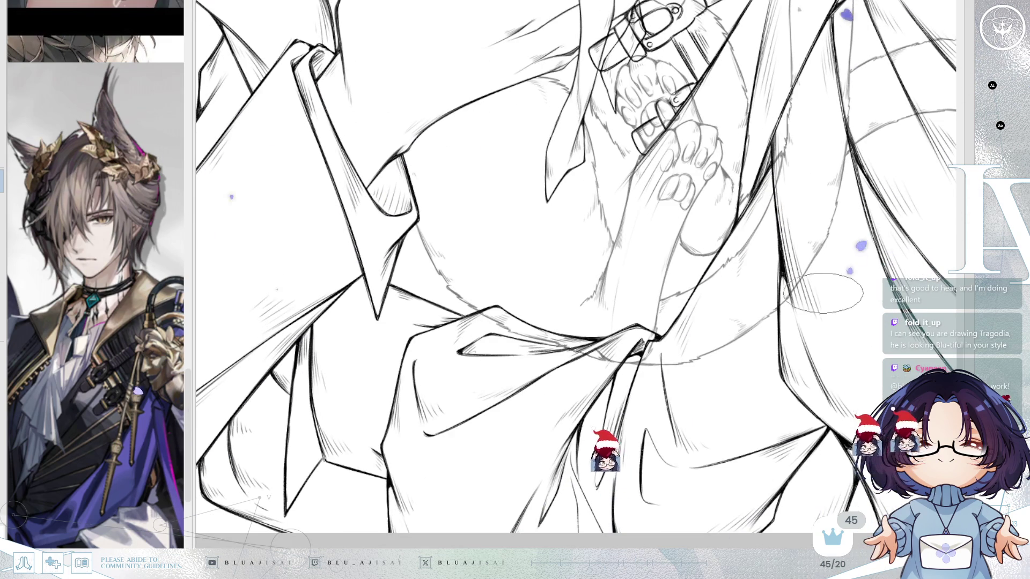
{"action": "left_click_drag", "start_coordinate": [823, 292], "coordinate": [828, 332]}
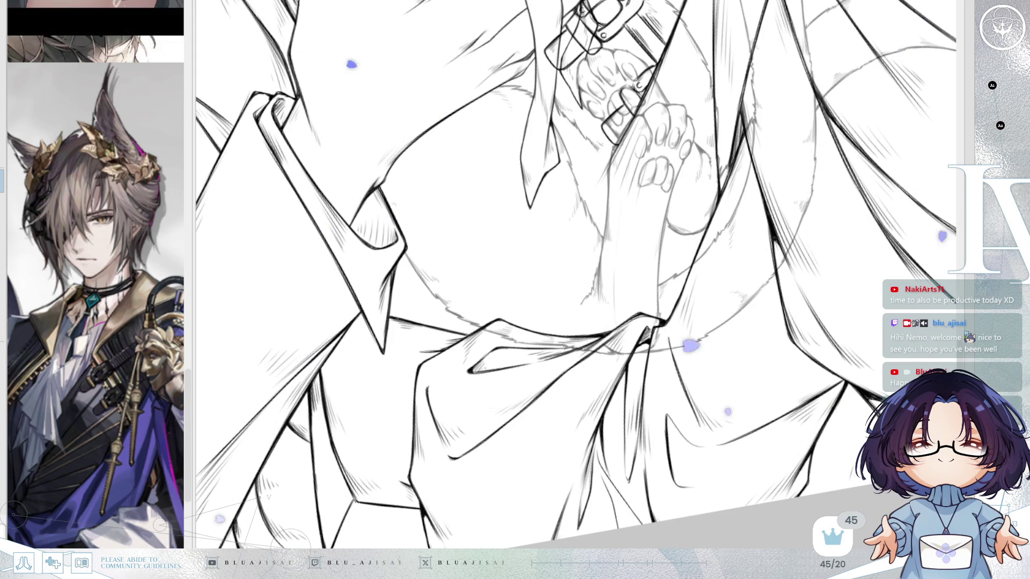
{"action": "mouse_move", "coordinate": [751, 343]}
{"action": "left_mouse_down"}
{"action": "mouse_move", "coordinate": [765, 356]}
{"action": "mouse_move", "coordinate": [753, 392]}
{"action": "left_mouse_up"}
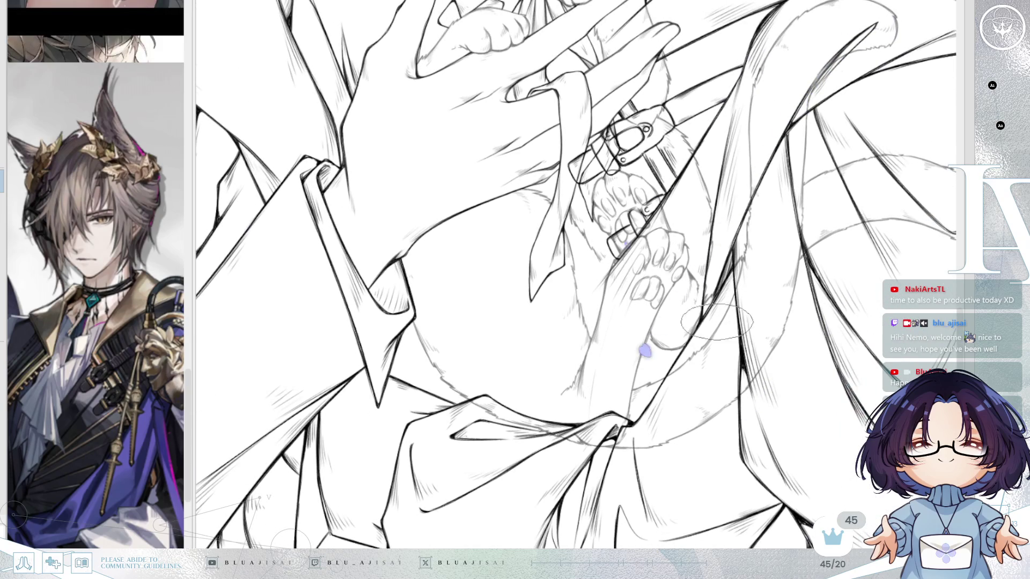
{"action": "scroll", "coordinate": [715, 322], "scroll_direction": "up", "scroll_amount": 5}
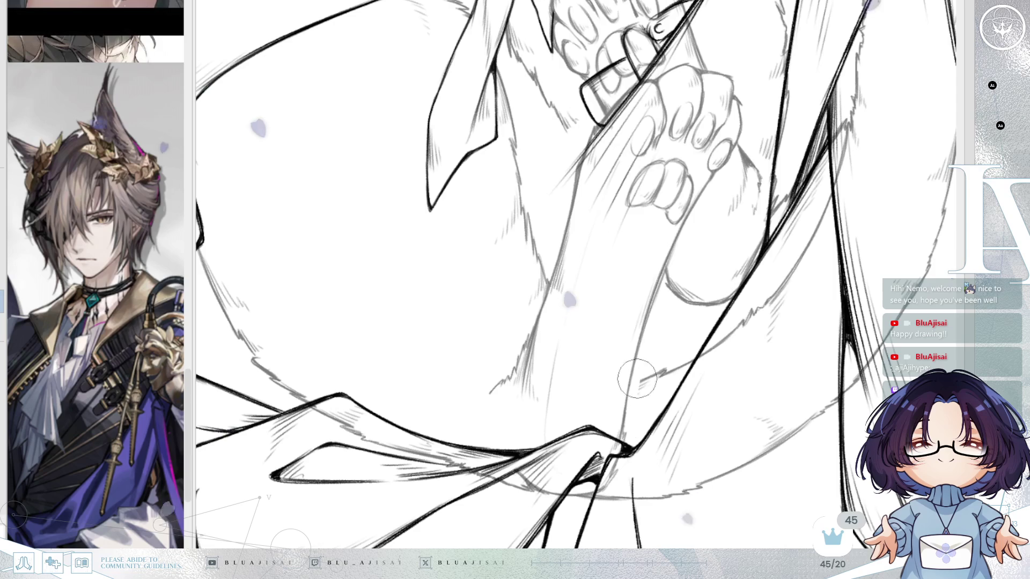
{"action": "left_click", "coordinate": [650, 386]}
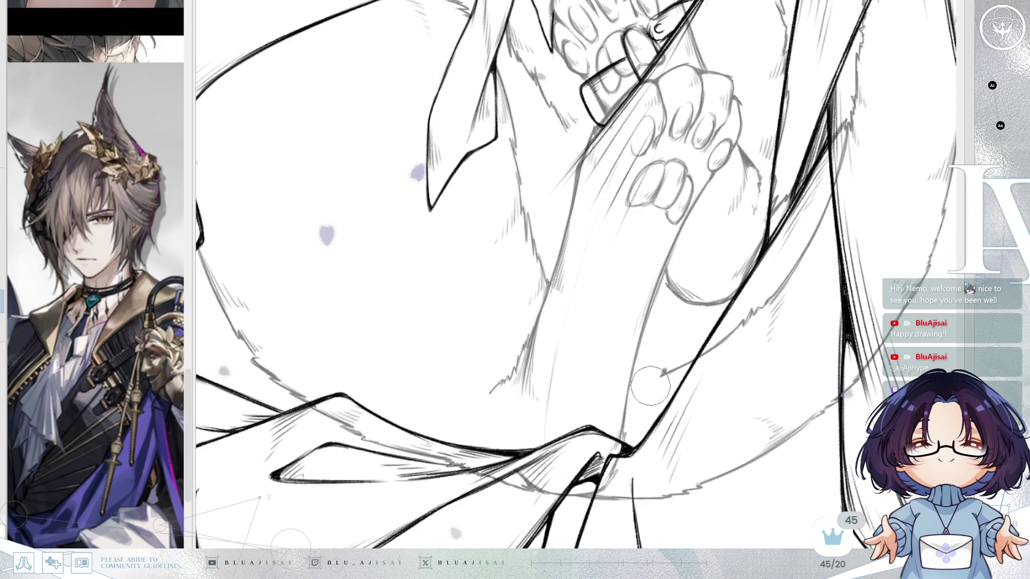
Lasso-select the shirt fold to the right of the cat's foot.
{"action": "scroll", "coordinate": [794, 284], "scroll_direction": "down", "scroll_amount": 1}
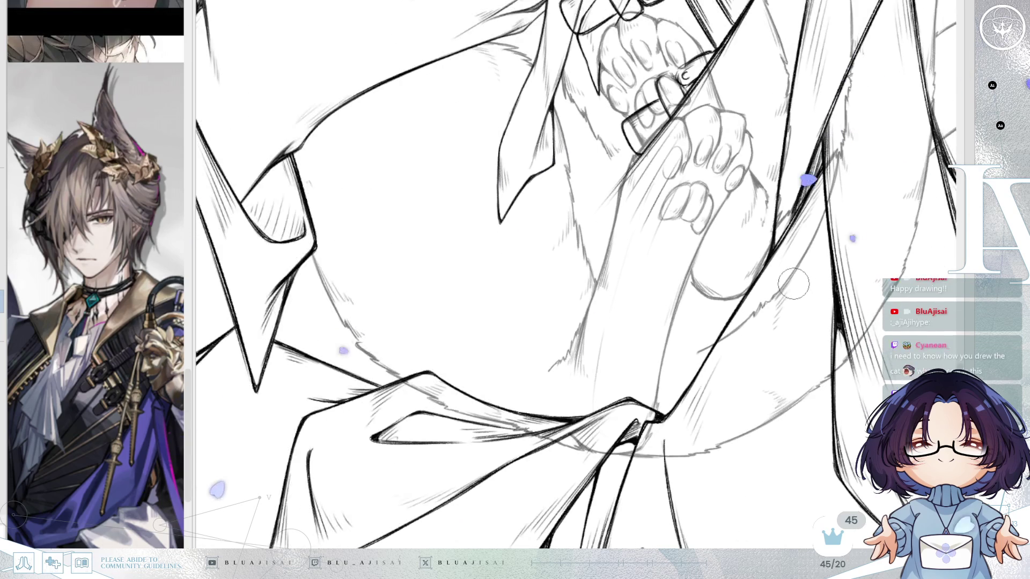
{"action": "left_click_drag", "start_coordinate": [782, 333], "coordinate": [781, 350]}
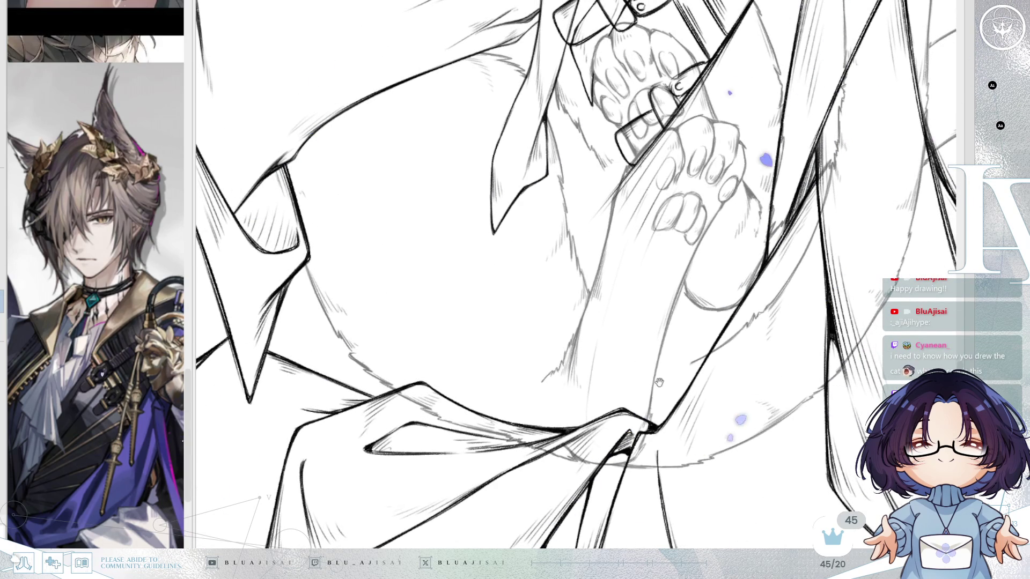
{"action": "left_click_drag", "start_coordinate": [659, 386], "coordinate": [662, 356]}
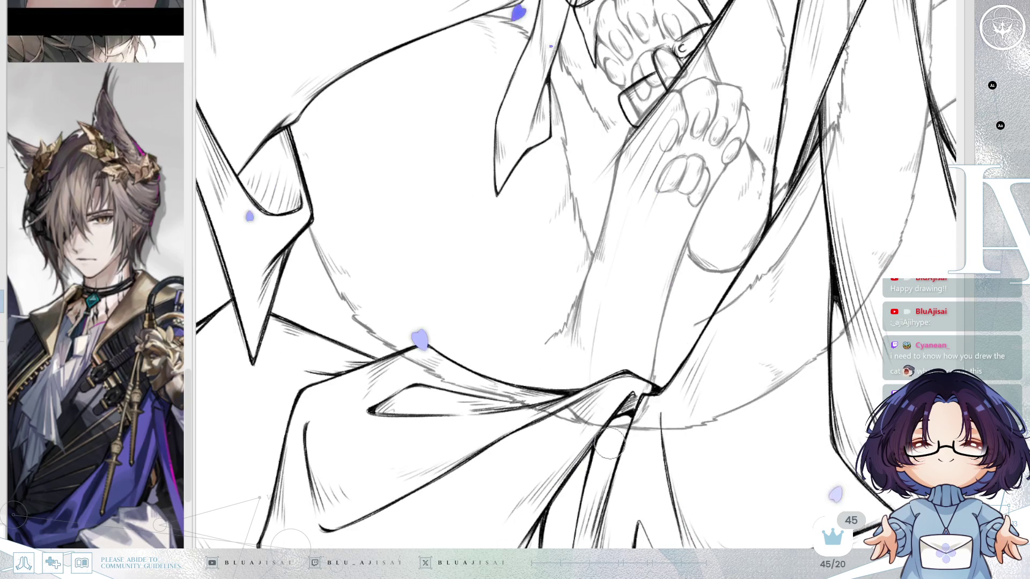
{"action": "scroll", "coordinate": [611, 405], "scroll_direction": "up", "scroll_amount": 2}
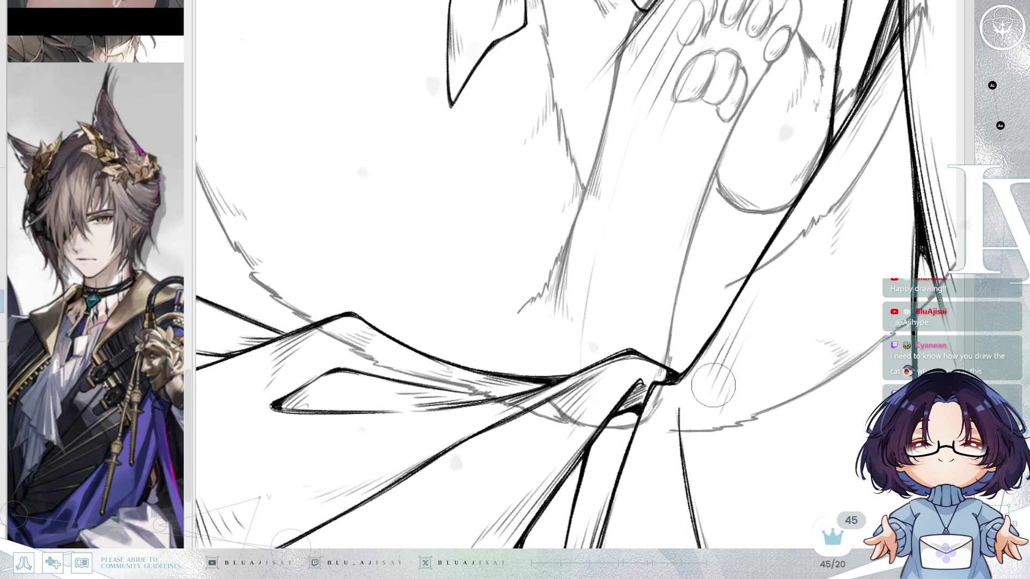
{"action": "scroll", "coordinate": [750, 348], "scroll_direction": "down", "scroll_amount": 2}
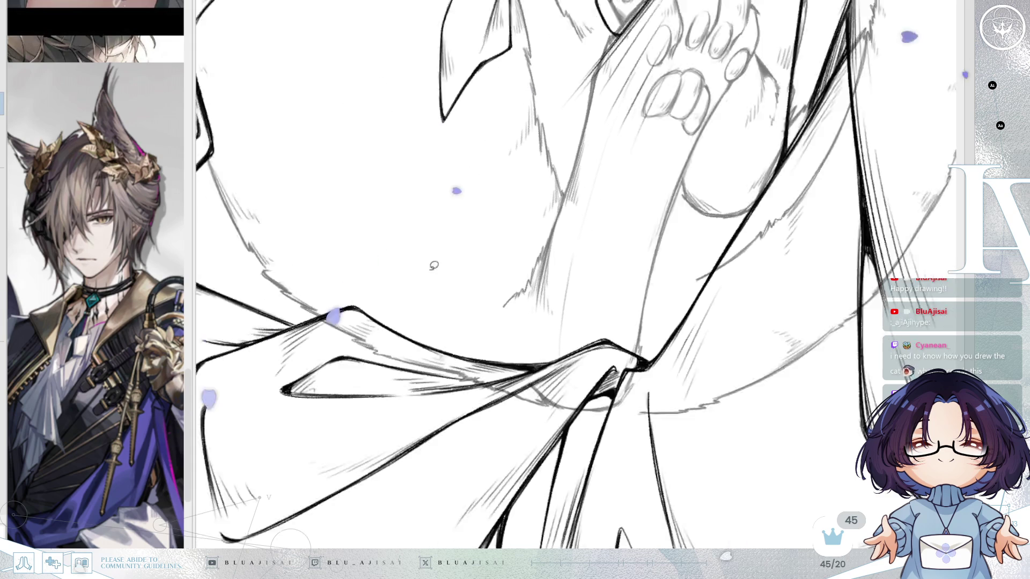
{"action": "left_click_drag", "start_coordinate": [768, 387], "coordinate": [764, 395]}
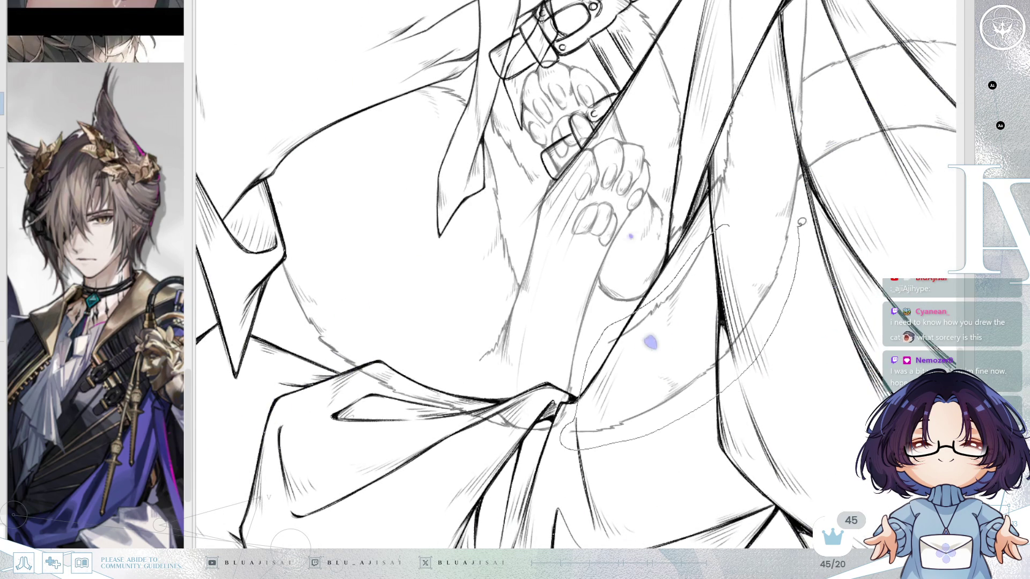
{"action": "left_click_drag", "start_coordinate": [651, 342], "coordinate": [579, 444]}
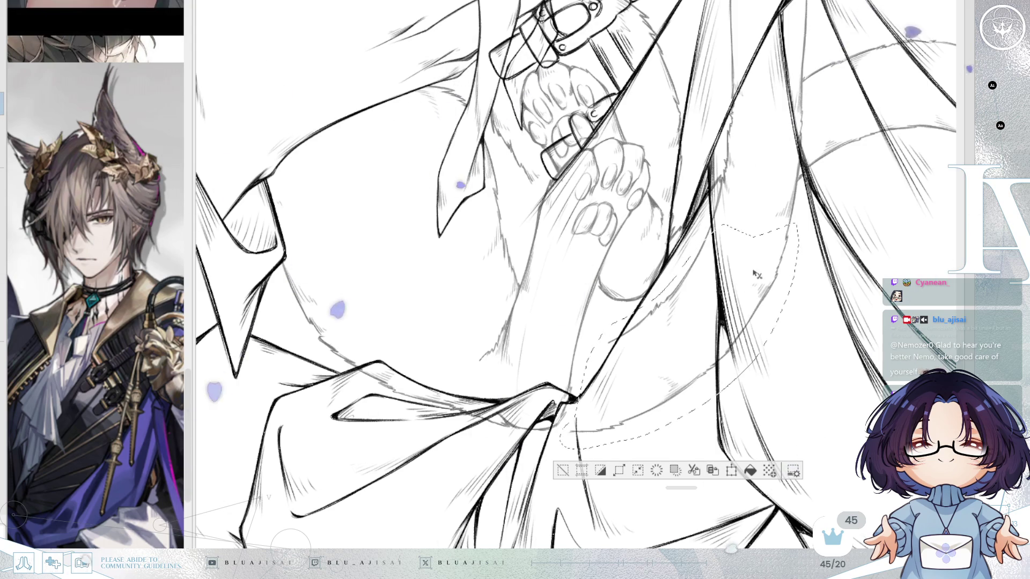
Skew, rotate and resize the fold lines beside the cat's lower legs to fit the robe, then commit.
{"action": "key", "text": "ctrl+t"}
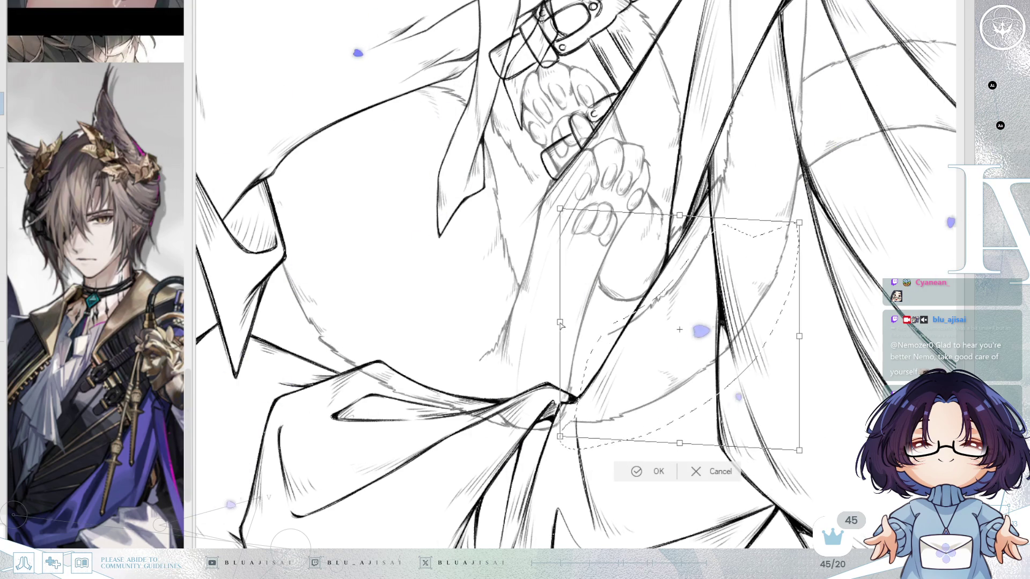
{"action": "left_click_drag", "start_coordinate": [559, 319], "coordinate": [597, 288]}
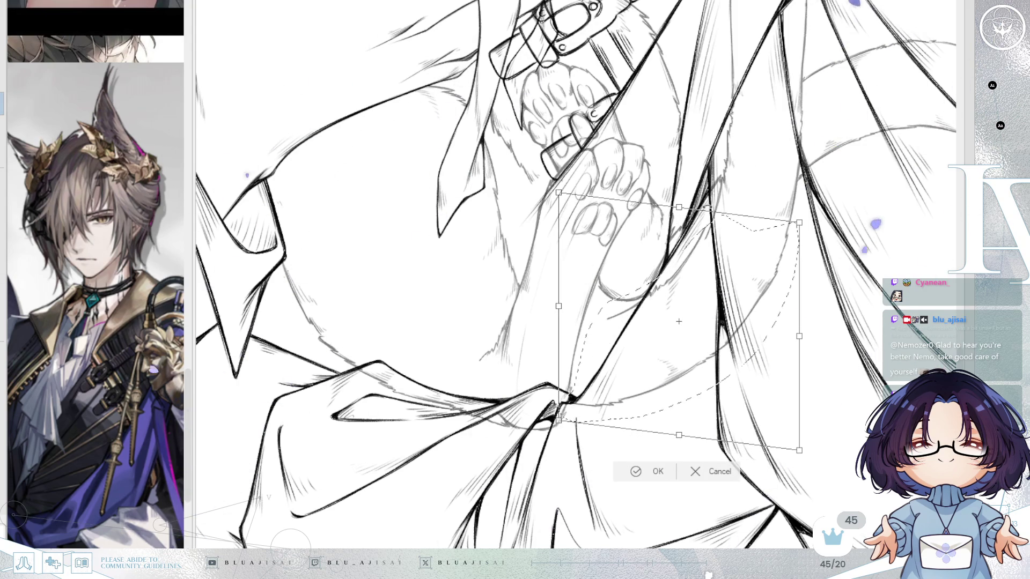
{"action": "left_click_drag", "start_coordinate": [681, 210], "coordinate": [686, 207]}
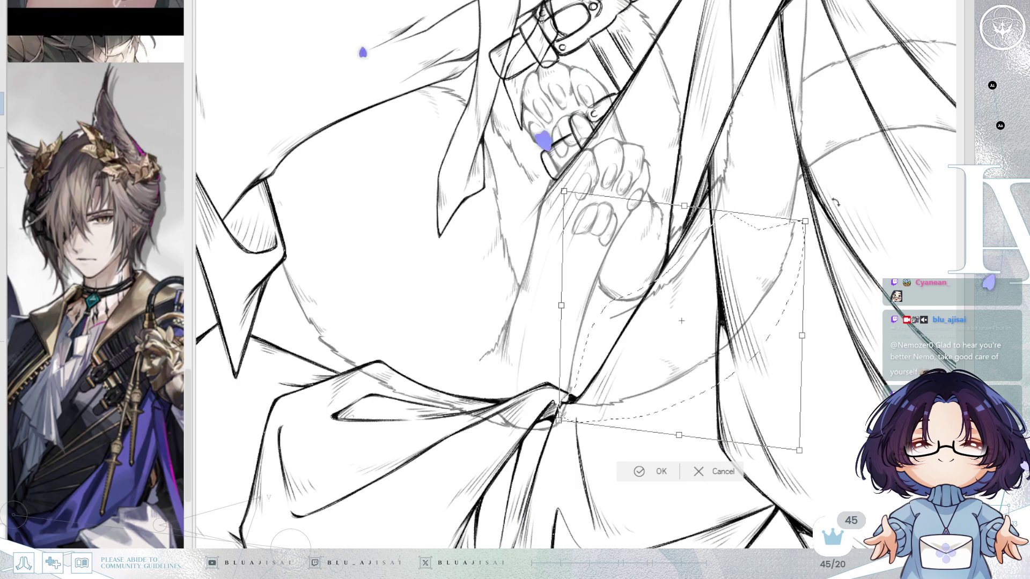
{"action": "left_click_drag", "start_coordinate": [713, 357], "coordinate": [687, 368]}
{"action": "left_click_drag", "start_coordinate": [663, 438], "coordinate": [668, 438]}
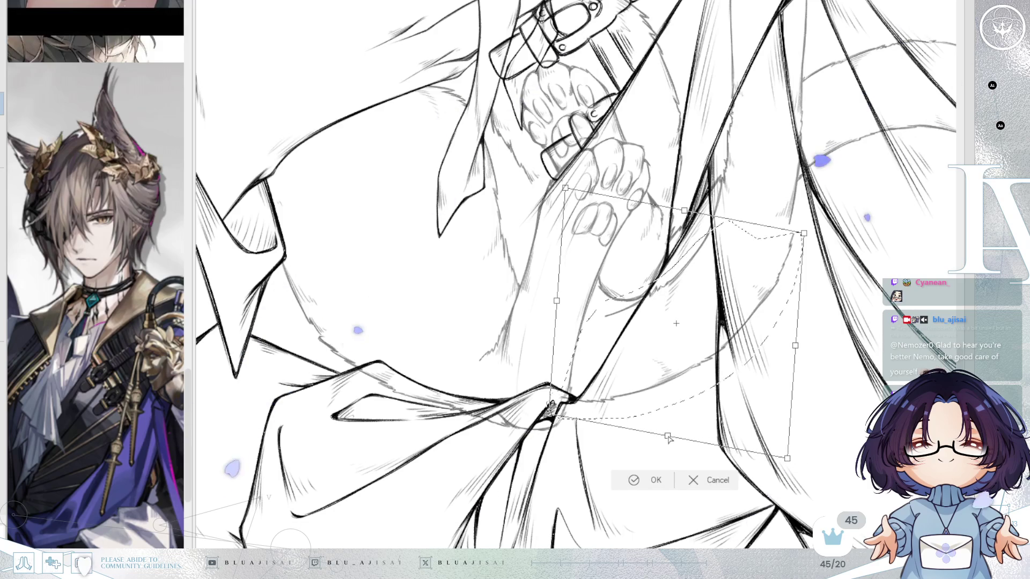
{"action": "left_click_drag", "start_coordinate": [795, 346], "coordinate": [788, 346]}
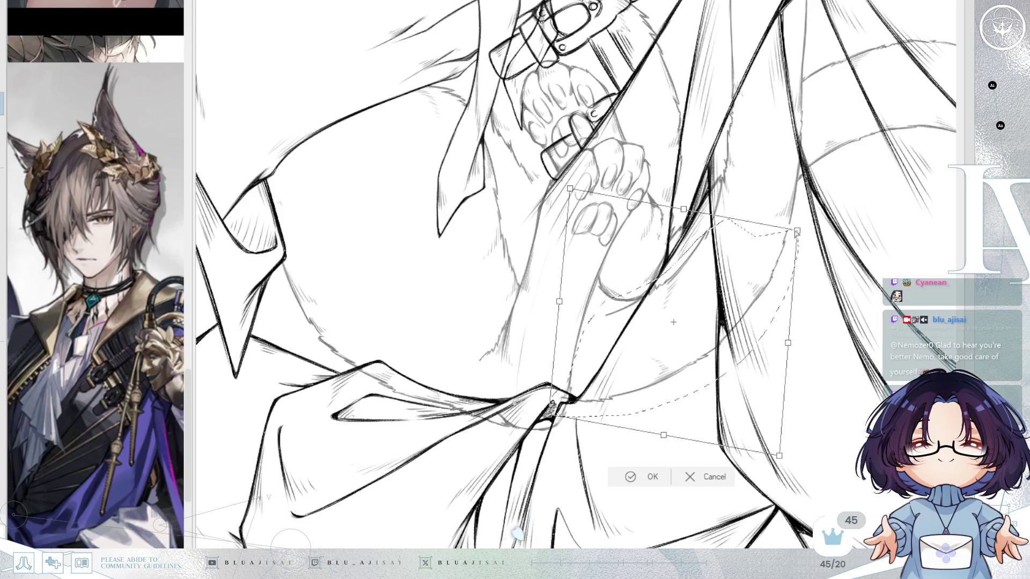
{"action": "left_click_drag", "start_coordinate": [768, 207], "coordinate": [770, 208]}
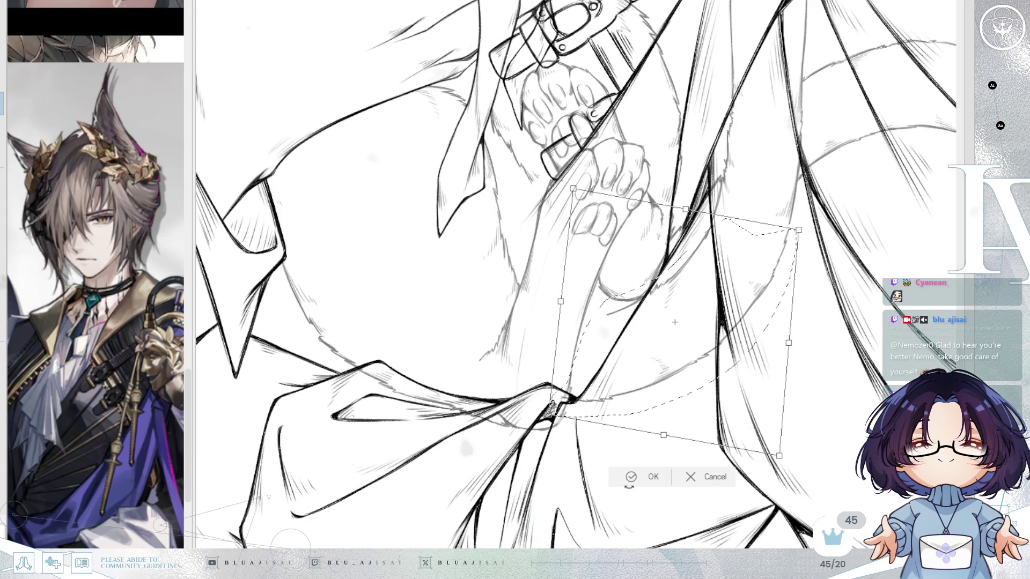
{"action": "key", "text": "Return"}
{"action": "scroll", "coordinate": [568, 391], "scroll_direction": "up", "scroll_amount": 2}
Zoom in on the cat's paws and legs and flip the canvas horizontally to check.
{"action": "scroll", "coordinate": [568, 390], "scroll_direction": "up", "scroll_amount": 2}
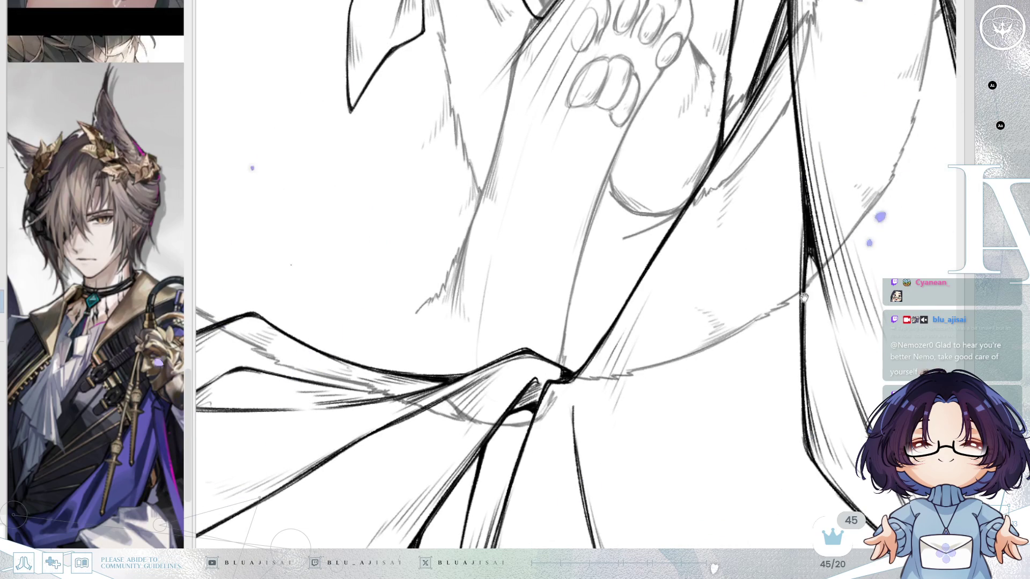
{"action": "left_click_drag", "start_coordinate": [802, 296], "coordinate": [758, 254]}
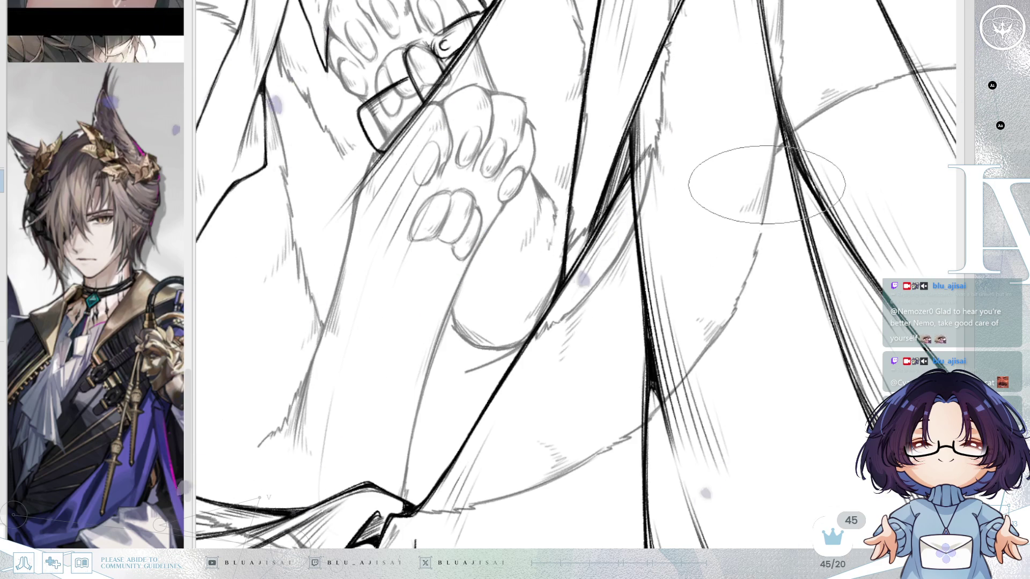
{"action": "key", "text": "h"}
{"action": "scroll", "coordinate": [429, 177], "scroll_direction": "up", "scroll_amount": 2}
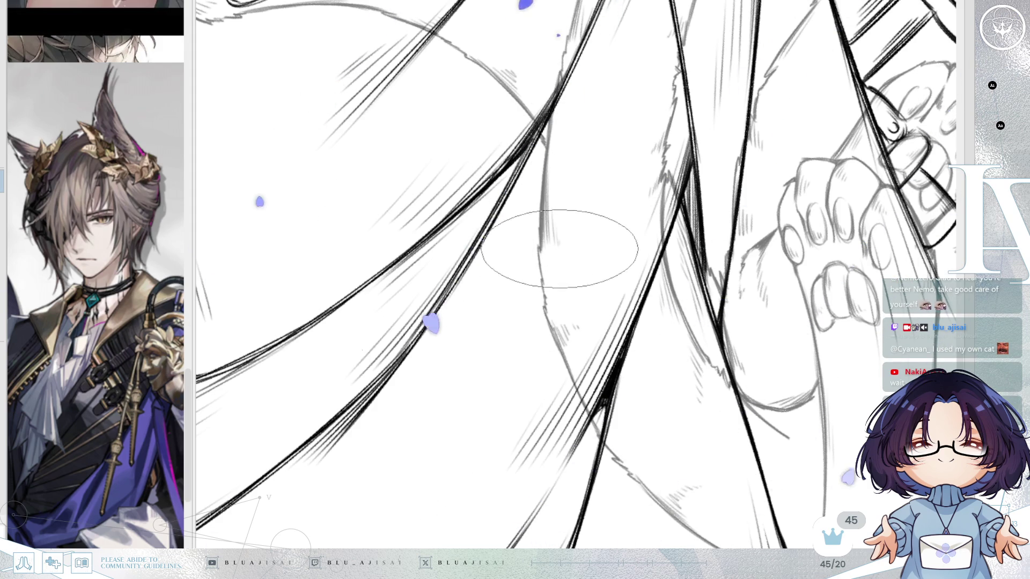
Draw a short sketch stroke on the cat's leg just above the robe knot.
{"action": "mouse_move", "coordinate": [590, 204]}
{"action": "left_mouse_down"}
{"action": "mouse_move", "coordinate": [839, 138]}
{"action": "mouse_move", "coordinate": [810, 142]}
{"action": "mouse_move", "coordinate": [755, 190]}
{"action": "mouse_move", "coordinate": [750, 213]}
{"action": "mouse_move", "coordinate": [539, 214]}
{"action": "left_mouse_up"}
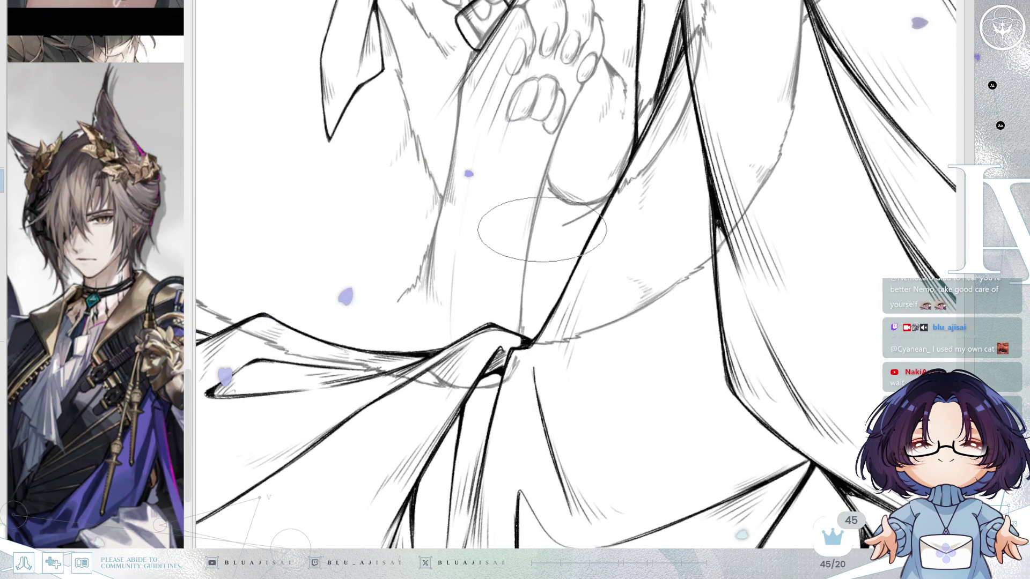
{"action": "left_click_drag", "start_coordinate": [541, 232], "coordinate": [563, 223]}
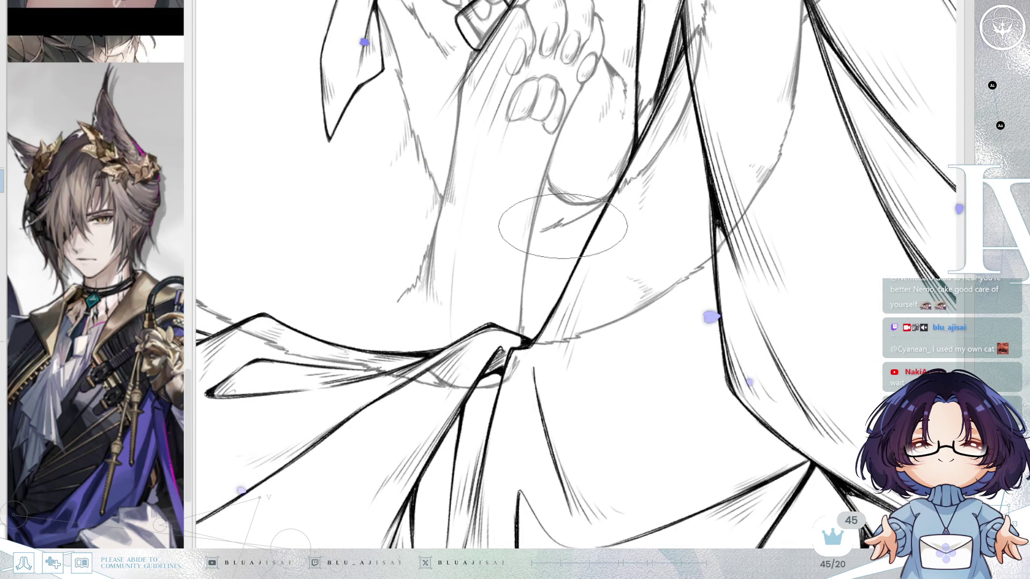
{"action": "mouse_move", "coordinate": [678, 193]}
{"action": "left_mouse_down"}
{"action": "mouse_move", "coordinate": [669, 233]}
{"action": "mouse_move", "coordinate": [694, 246]}
{"action": "mouse_move", "coordinate": [726, 241]}
{"action": "mouse_move", "coordinate": [725, 264]}
{"action": "left_mouse_up"}
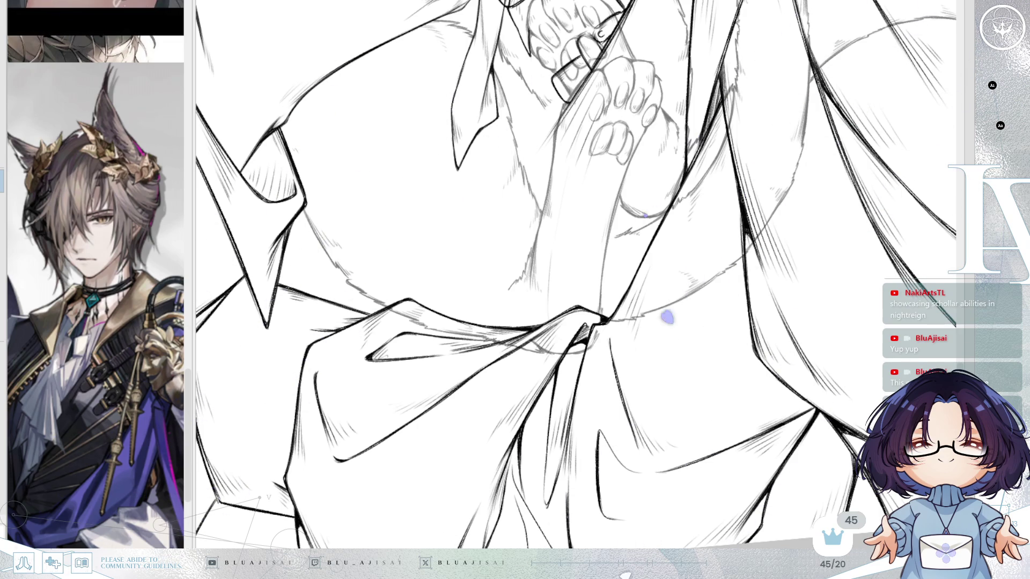
{"action": "key", "text": "minus"}
{"action": "key", "text": "minus"}
{"action": "key", "text": "minus"}
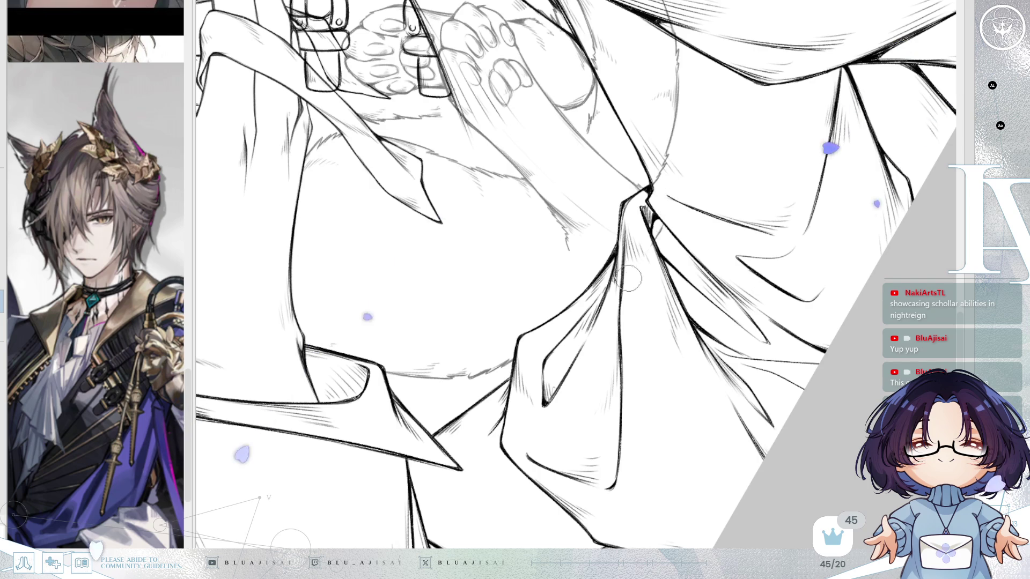
Undo the latest inked strokes around the robe knot.
{"action": "scroll", "coordinate": [649, 269], "scroll_direction": "up", "scroll_amount": 3}
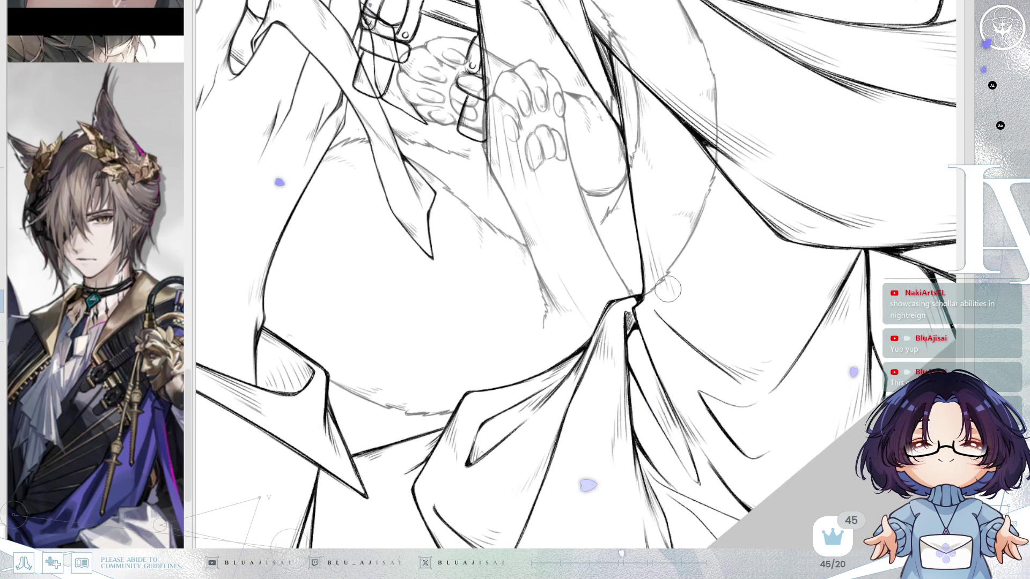
{"action": "scroll", "coordinate": [665, 294], "scroll_direction": "up", "scroll_amount": 2}
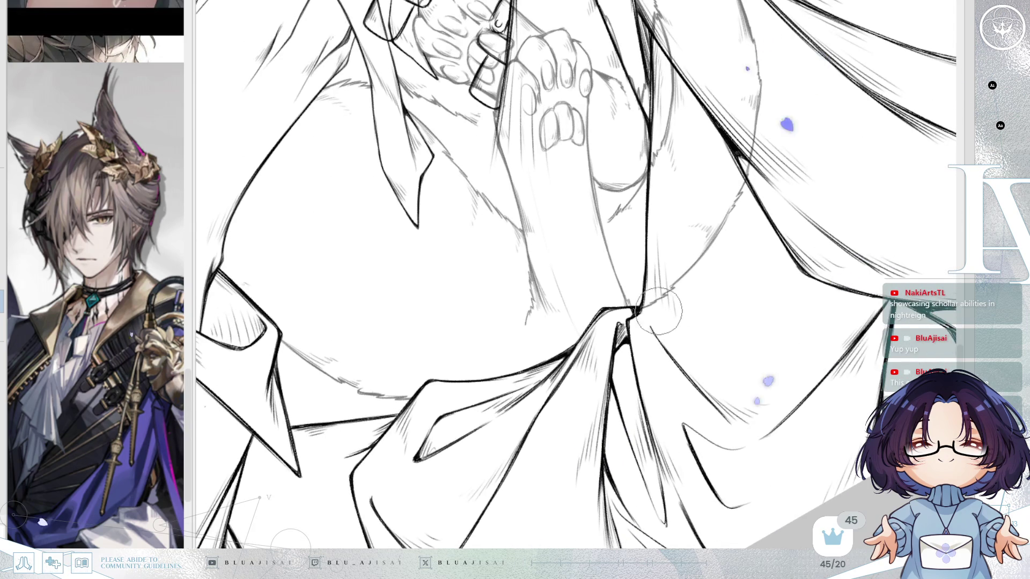
{"action": "scroll", "coordinate": [638, 378], "scroll_direction": "up", "scroll_amount": 1}
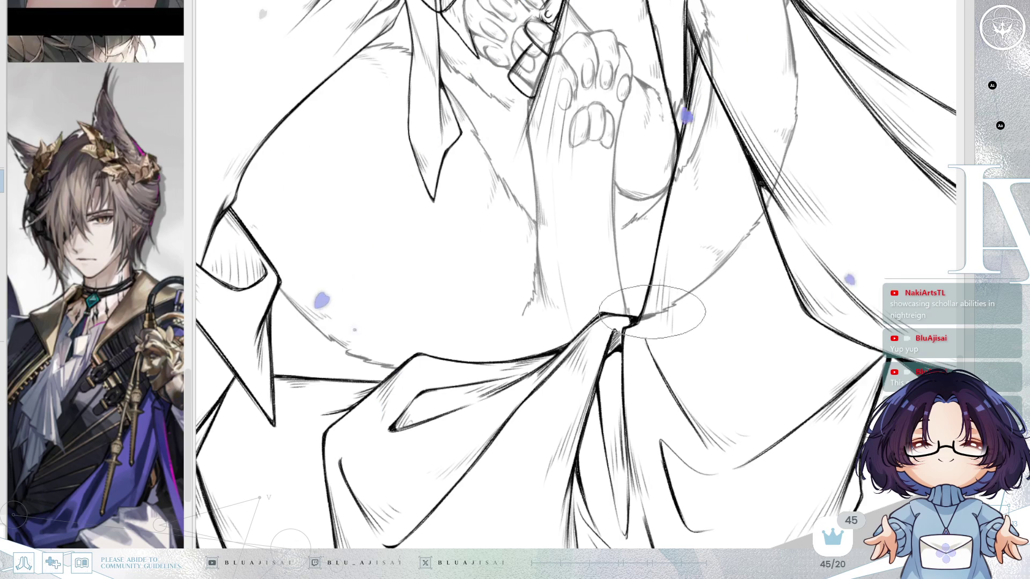
{"action": "scroll", "coordinate": [836, 284], "scroll_direction": "up", "scroll_amount": 1}
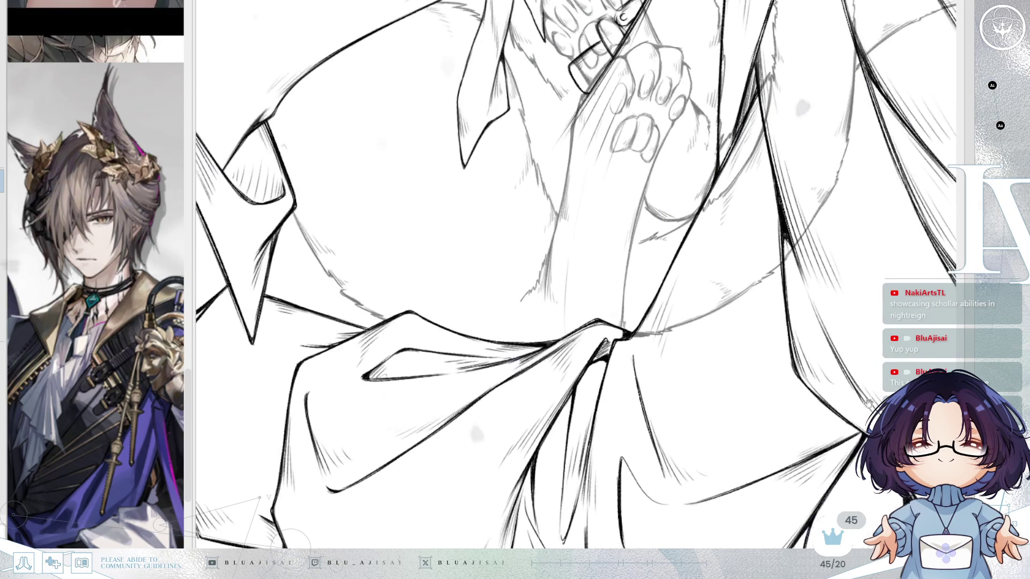
{"action": "key", "text": "ctrl+z"}
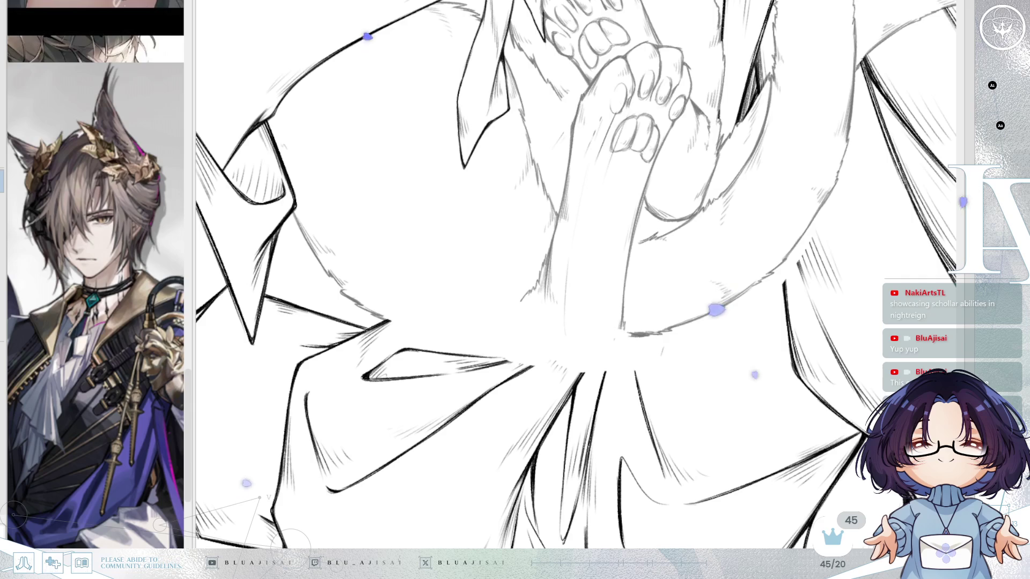
{"action": "key", "text": "ctrl+y"}
{"action": "key", "text": "ctrl+z"}
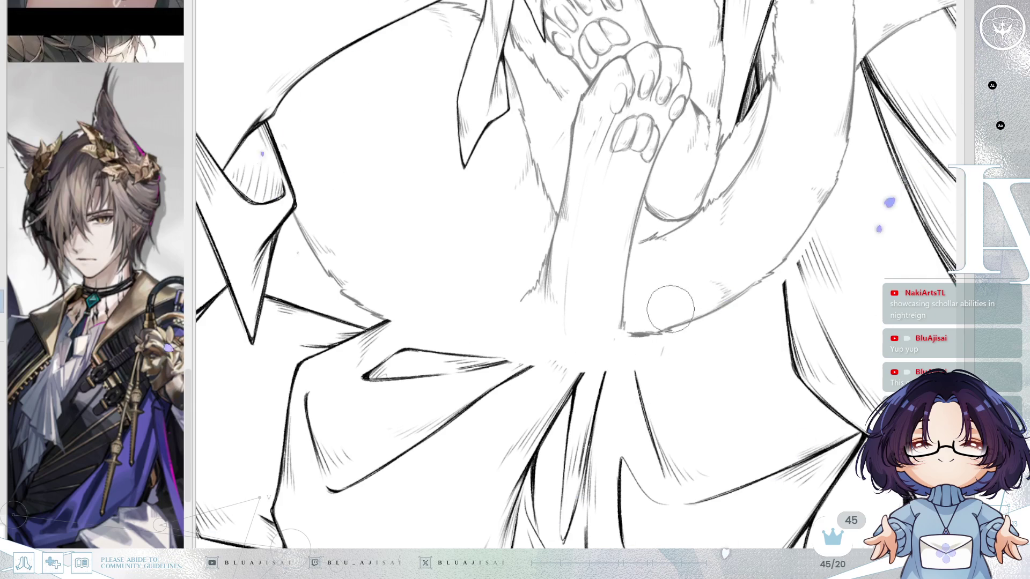
Redraw the cloth's edge lines with the inking pen so they meet at the knot.
{"action": "left_click_drag", "start_coordinate": [639, 400], "coordinate": [634, 356]}
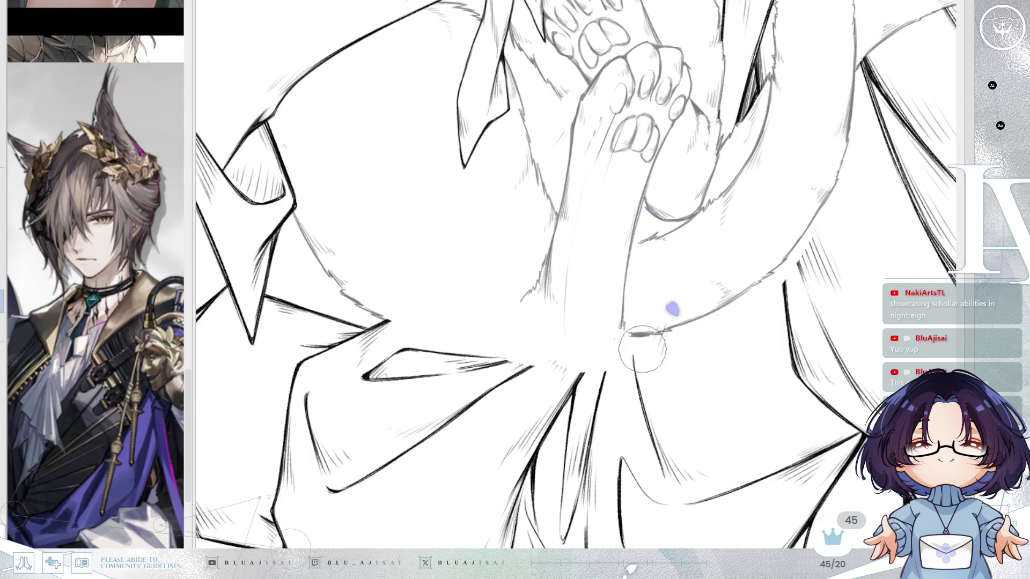
{"action": "mouse_move", "coordinate": [601, 324]}
{"action": "left_mouse_down"}
{"action": "mouse_move", "coordinate": [563, 348]}
{"action": "mouse_move", "coordinate": [542, 345]}
{"action": "mouse_move", "coordinate": [513, 380]}
{"action": "left_mouse_up"}
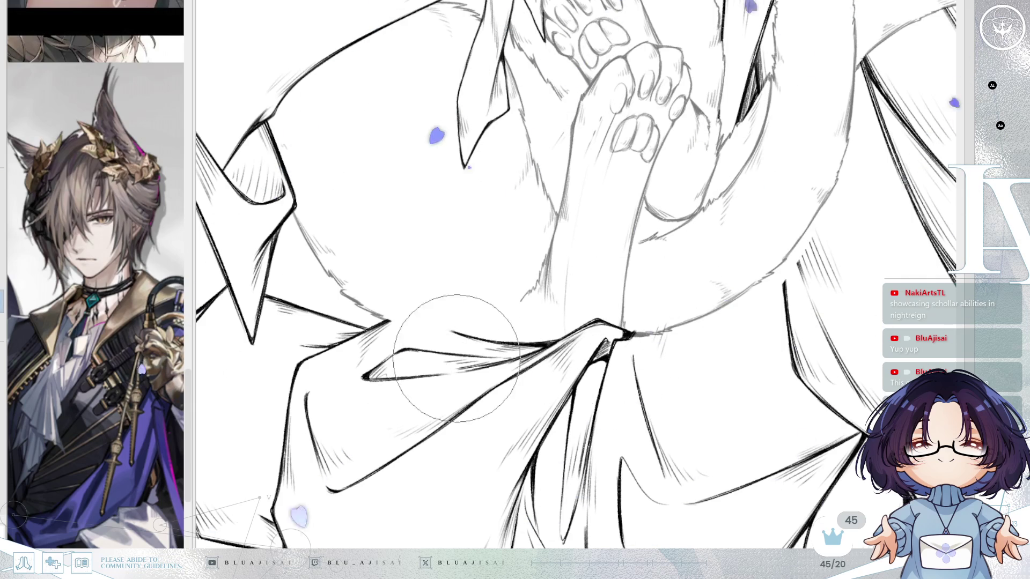
{"action": "left_click_drag", "start_coordinate": [397, 318], "coordinate": [558, 343]}
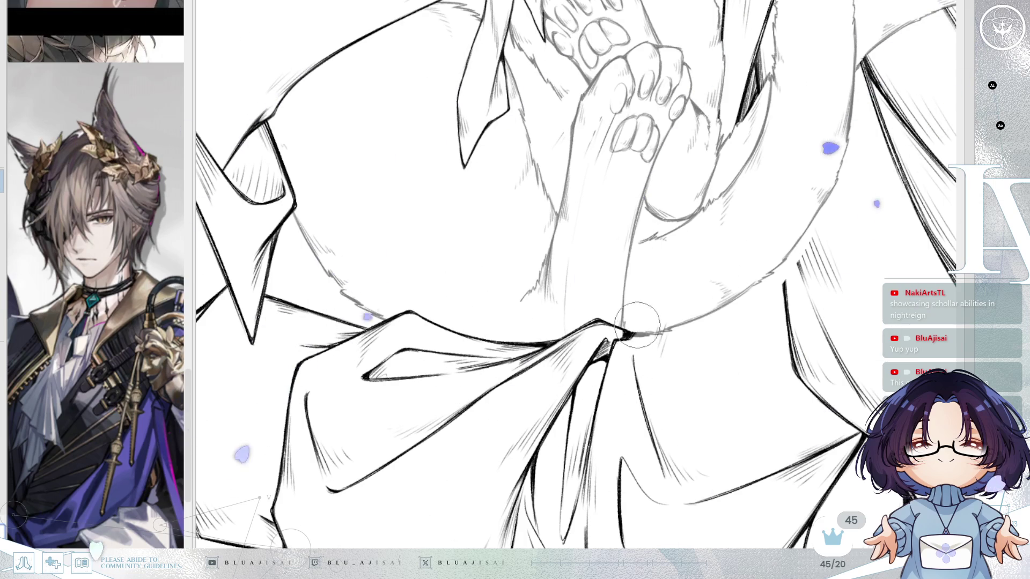
{"action": "key", "text": "bracketright"}
{"action": "key", "text": "bracketright"}
{"action": "key", "text": "bracketright"}
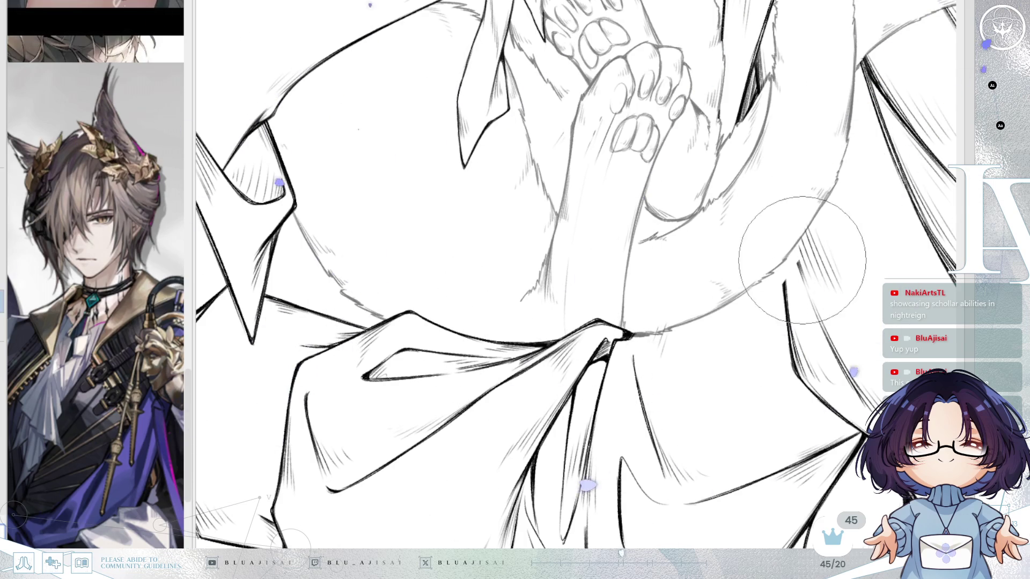
{"action": "key", "text": "bracketleft"}
{"action": "key", "text": "bracketleft"}
{"action": "key", "text": "bracketleft"}
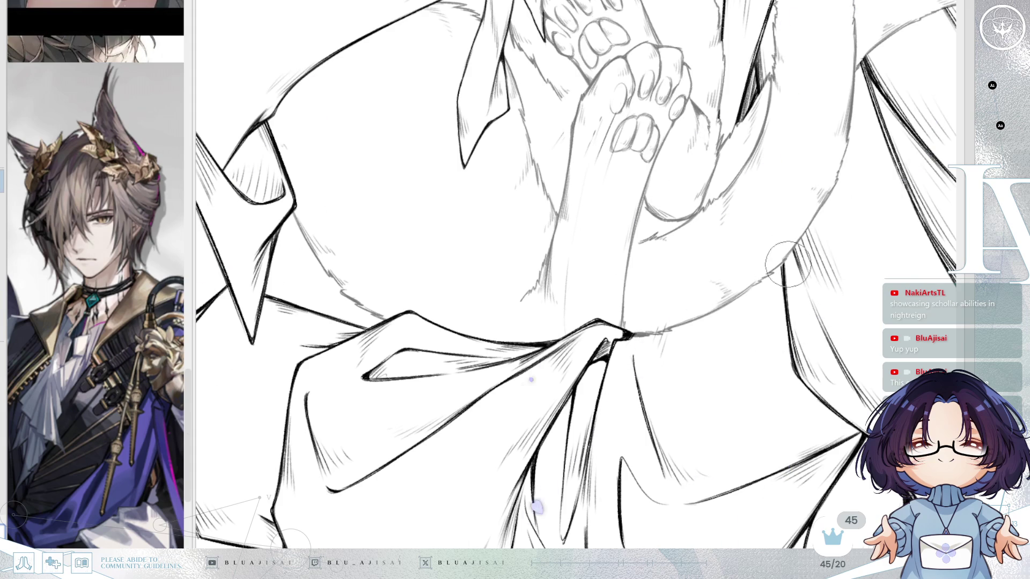
{"action": "mouse_move", "coordinate": [835, 138]}
{"action": "left_mouse_down"}
{"action": "mouse_move", "coordinate": [793, 172]}
{"action": "mouse_move", "coordinate": [835, 340]}
{"action": "left_mouse_up"}
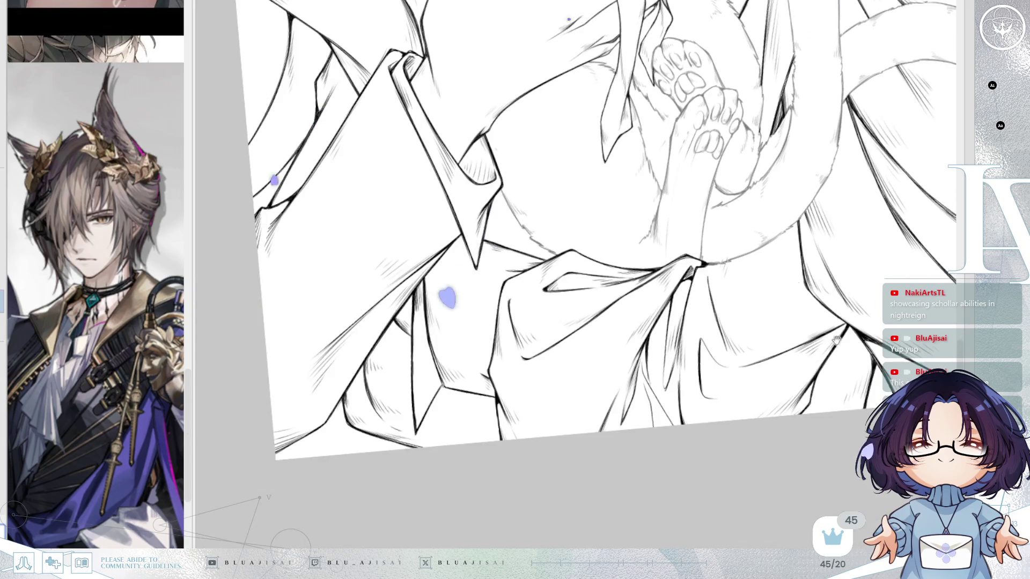
Reset the canvas rotation and fit the whole page in view.
{"action": "key", "text": "ctrl+0"}
{"action": "scroll", "coordinate": [595, 268], "scroll_direction": "up", "scroll_amount": 2}
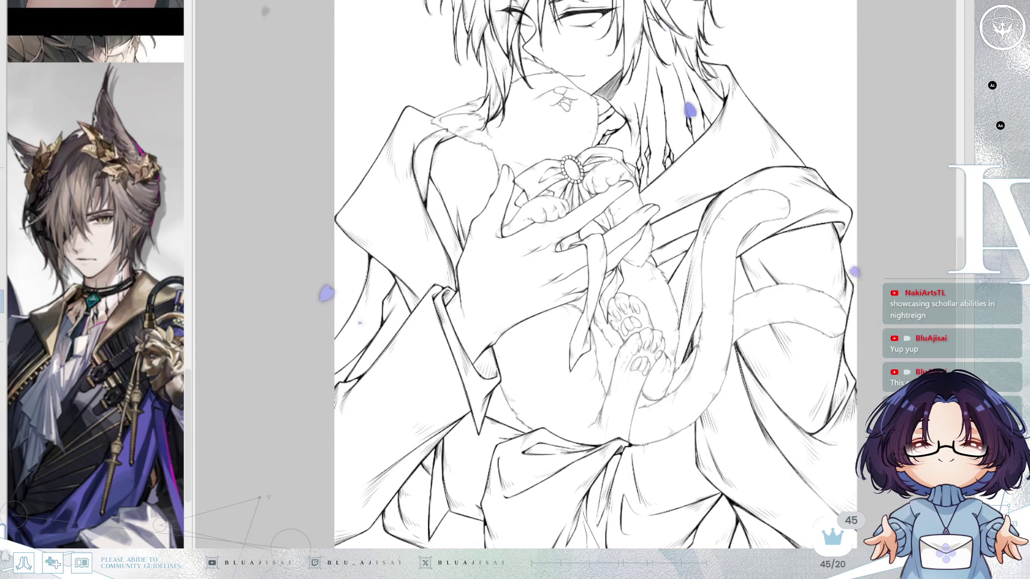
{"action": "key", "text": "ctrl+0"}
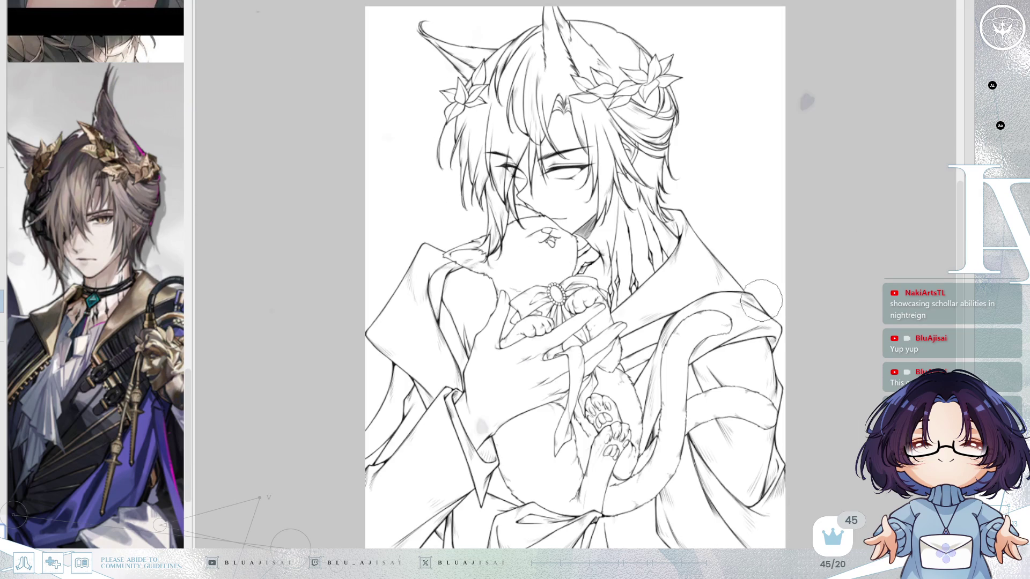